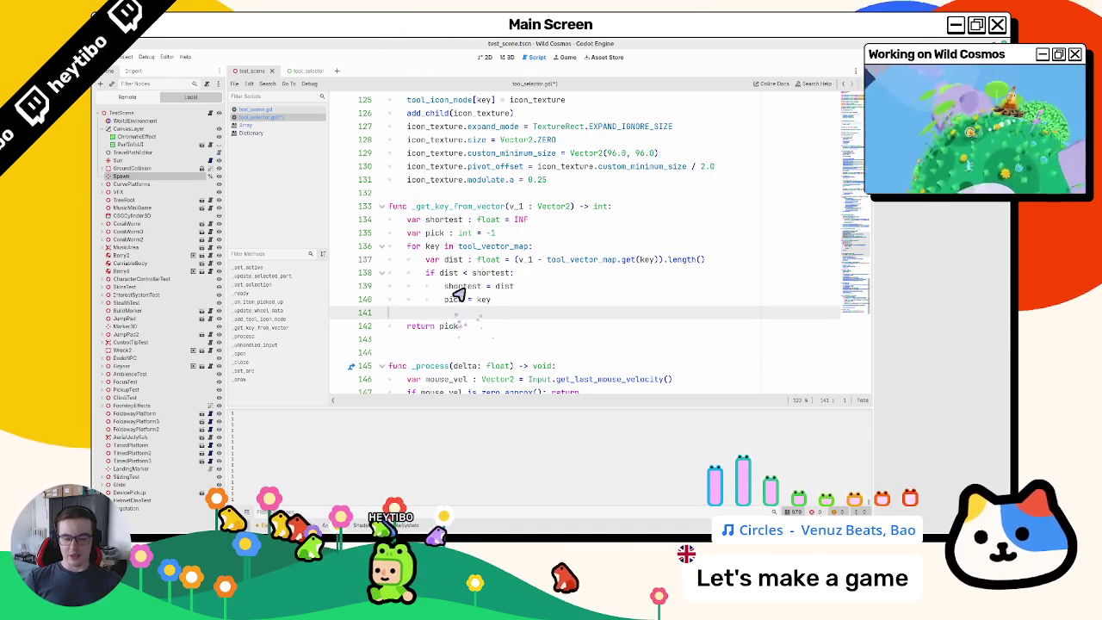
Step: Inspect the loop's distance check and the uses of key on line 140
{"action": "left_click_drag", "start_coordinate": [487, 259], "coordinate": [491, 299]}
{"action": "double_click", "coordinate": [484, 299]}
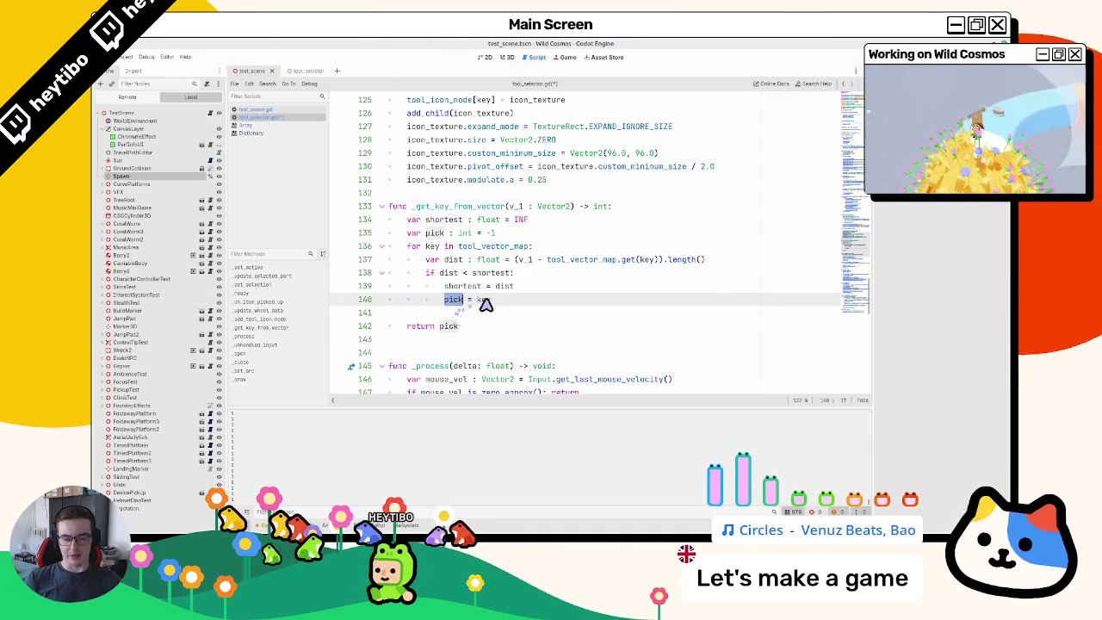
{"action": "left_click", "coordinate": [485, 301]}
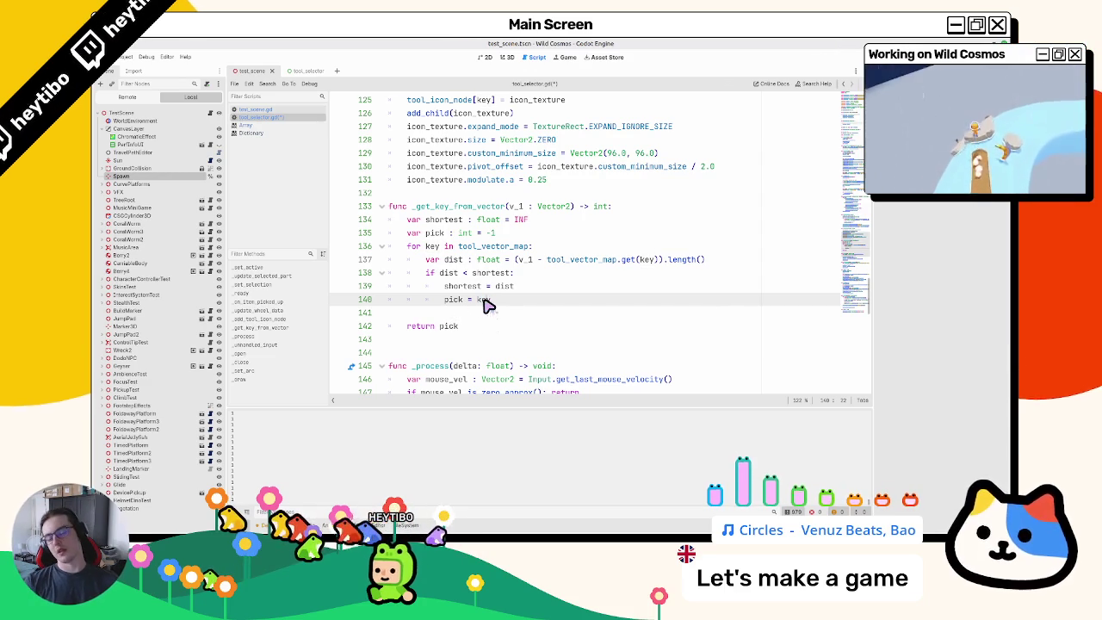
{"action": "double_click", "coordinate": [485, 300]}
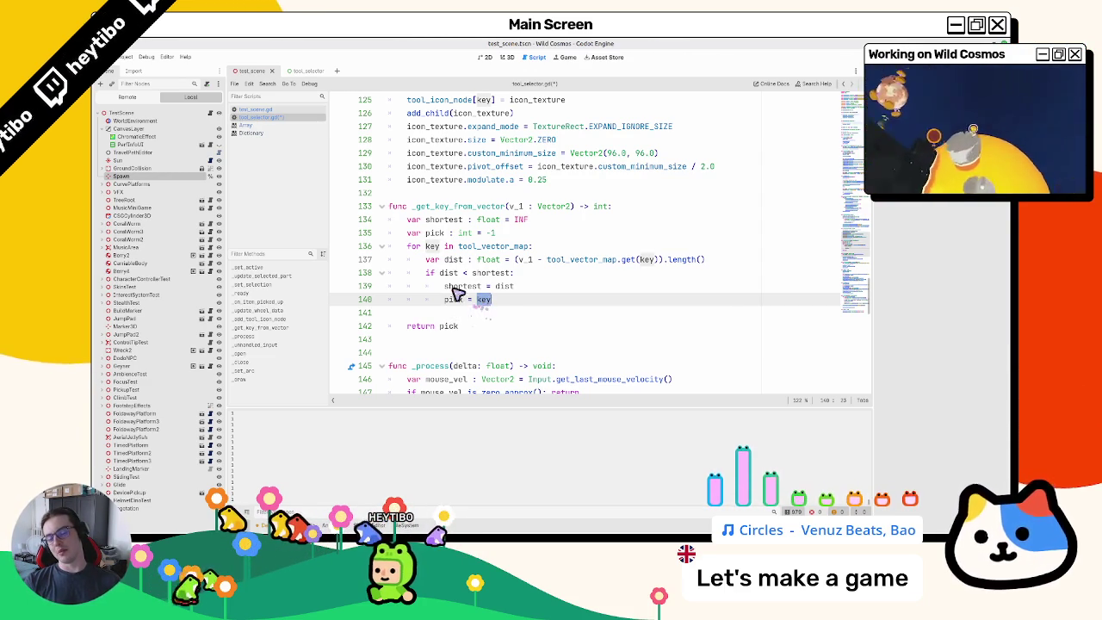
Step: Set pick's initial value to -1 on line 135 and add a blank line after the declarations
{"action": "left_click", "coordinate": [504, 234]}
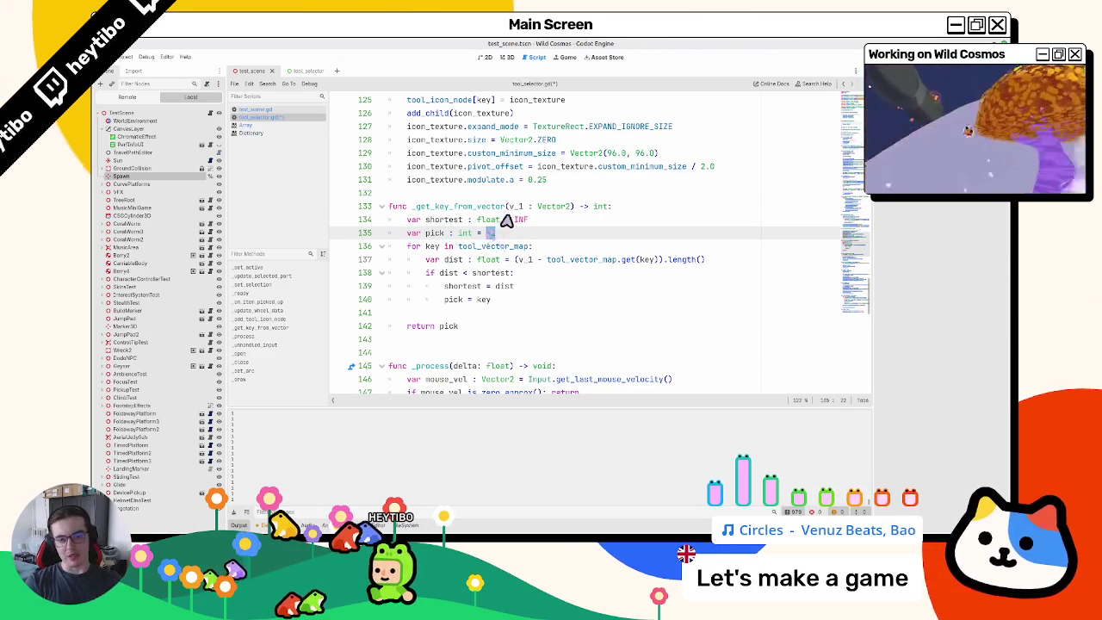
{"action": "type", "text": "-1"}
{"action": "key", "text": "Return"}
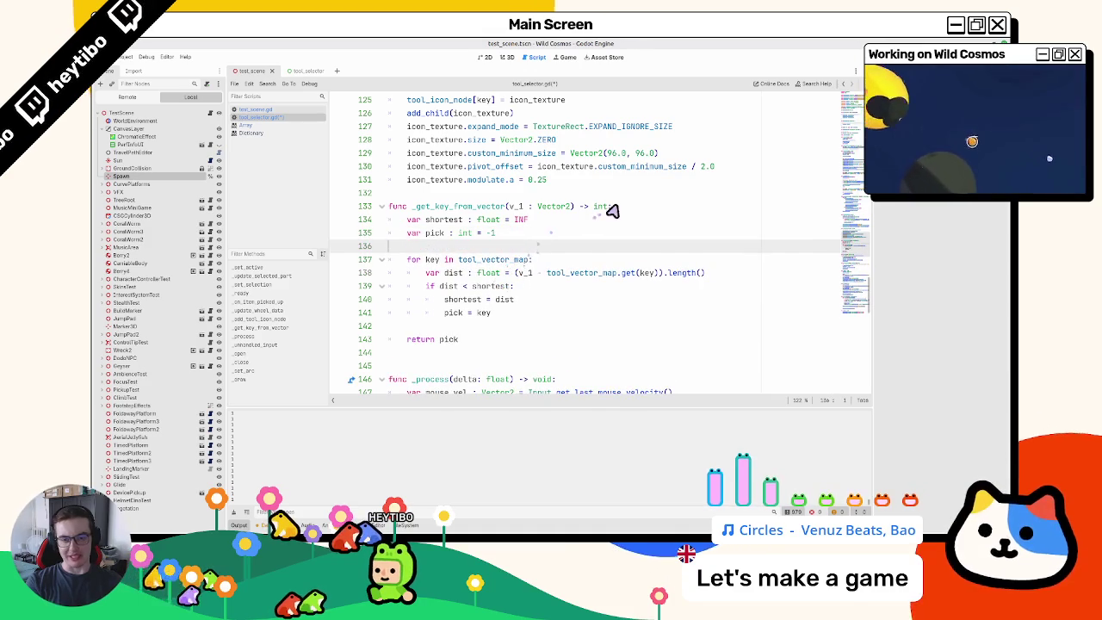
{"action": "left_click", "coordinate": [453, 251]}
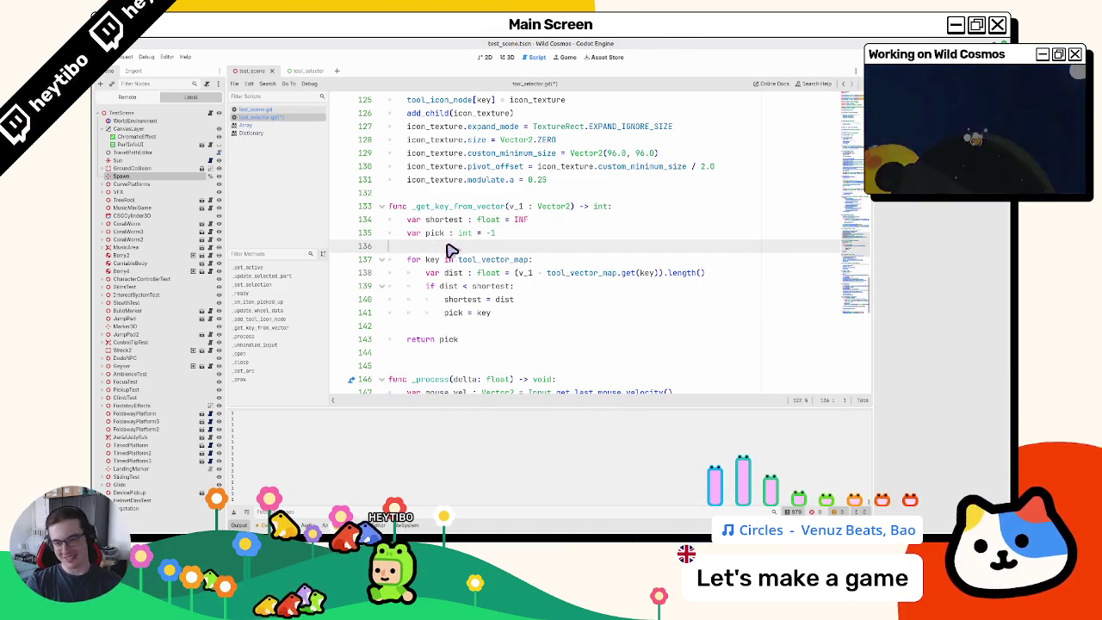
{"action": "left_click", "coordinate": [456, 327]}
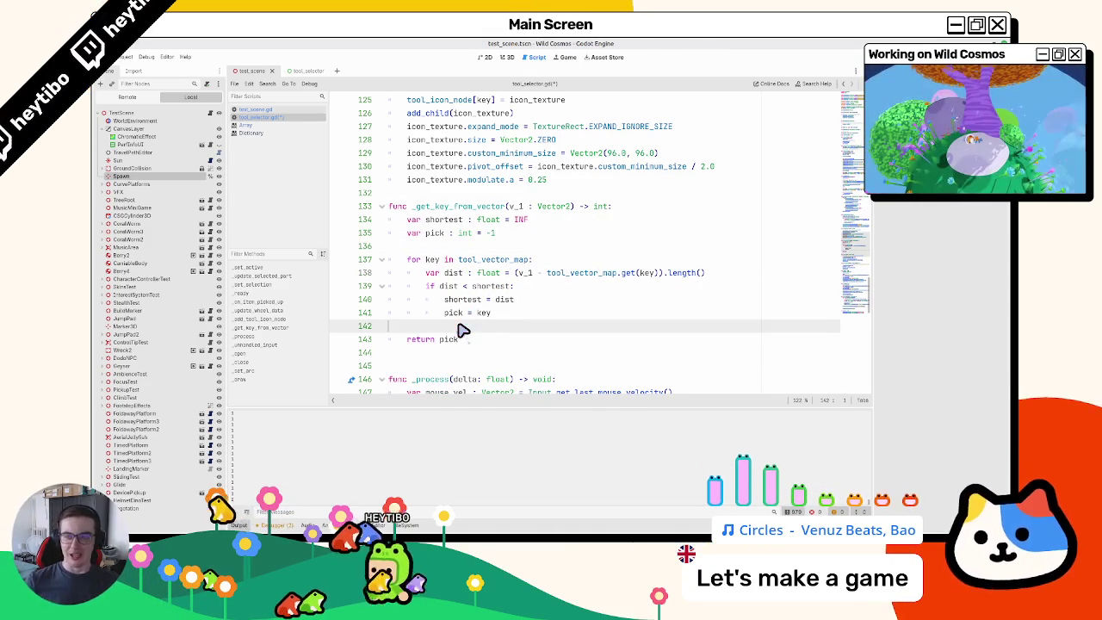
{"action": "key", "text": "F5"}
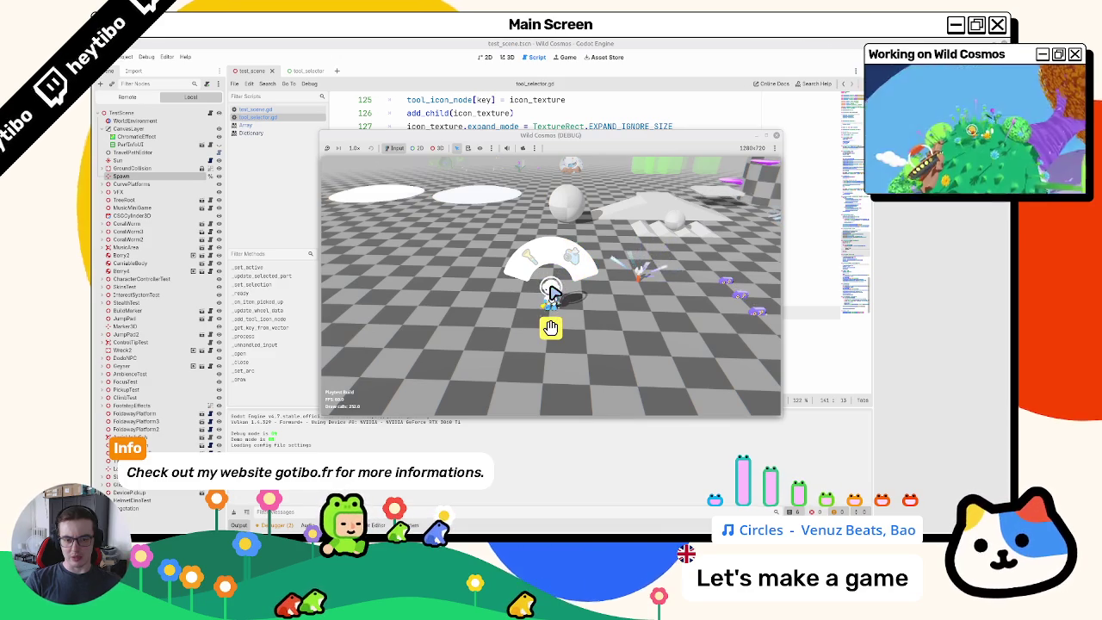
{"action": "key", "text": "F8"}
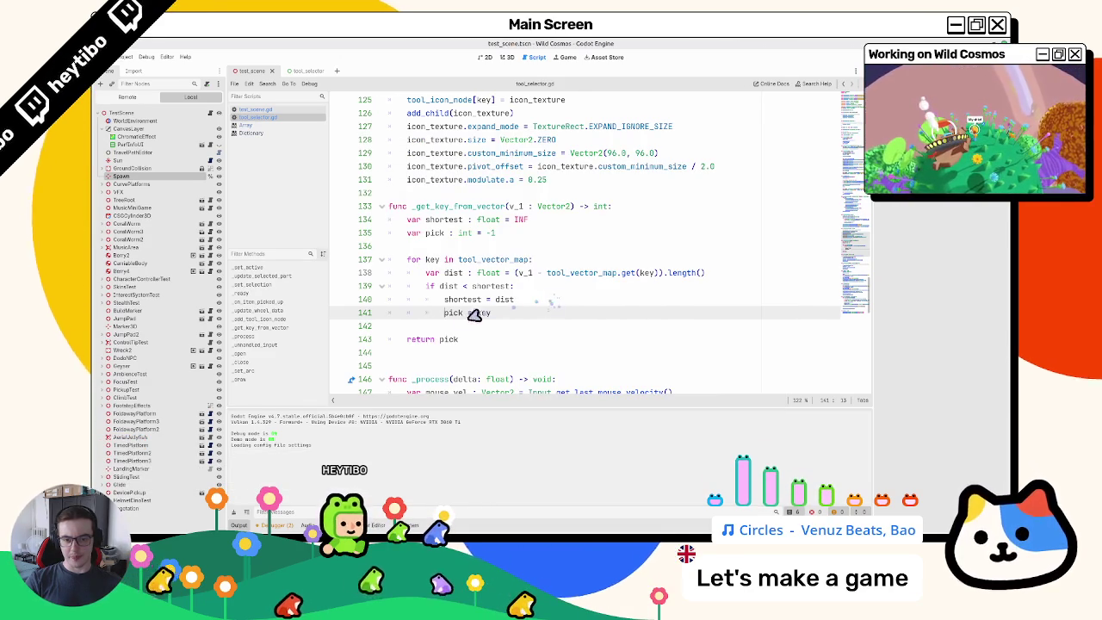
Step: Search for _get_key_from_vector and go to its call on line 151
{"action": "double_click", "coordinate": [454, 313]}
{"action": "double_click", "coordinate": [457, 210]}
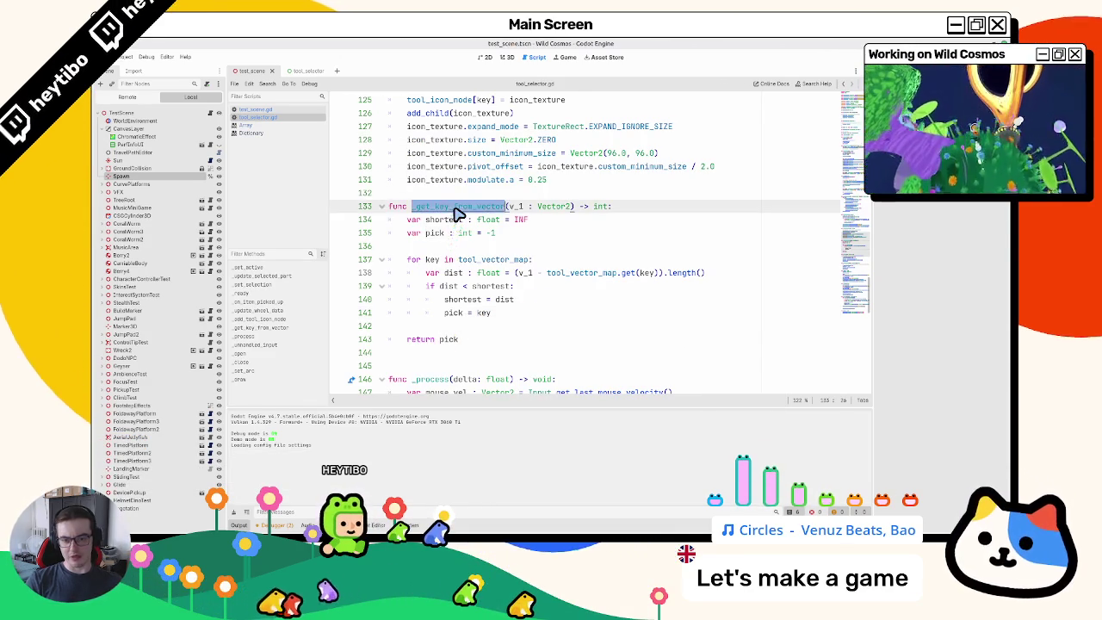
{"action": "key", "text": "ctrl+f"}
{"action": "key", "text": "Return"}
{"action": "key", "text": "Escape"}
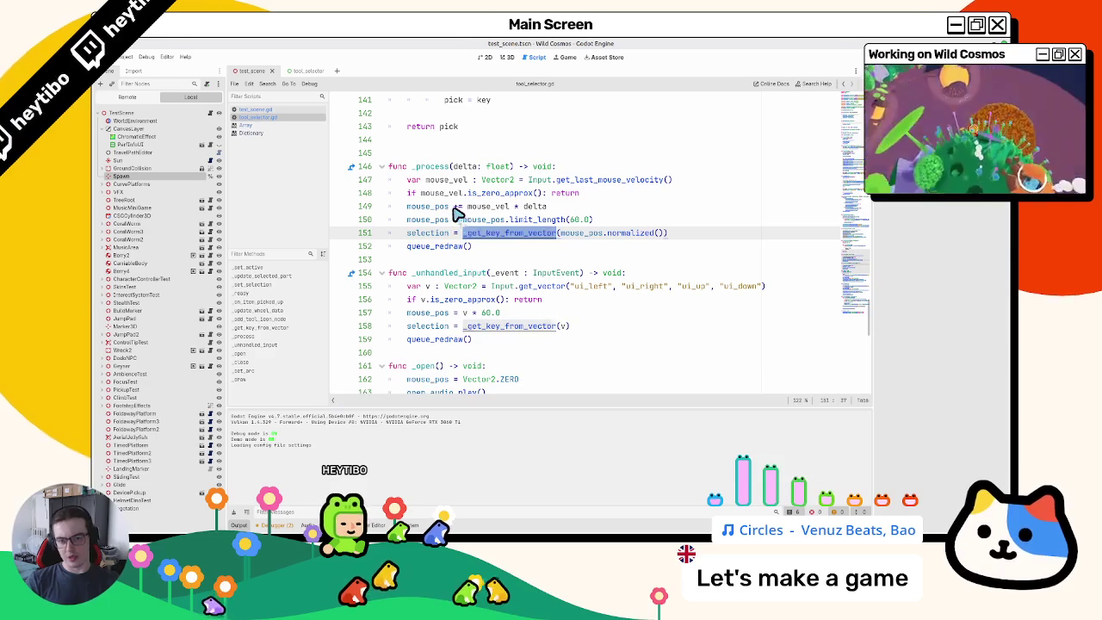
{"action": "left_click", "coordinate": [419, 235]}
Step: Jump to the selection declaration, then to the _set_selection function
{"action": "scroll", "coordinate": [422, 246], "scroll_direction": "down", "scroll_amount": 5}
{"action": "scroll", "coordinate": [422, 246], "scroll_direction": "down", "scroll_amount": 5}
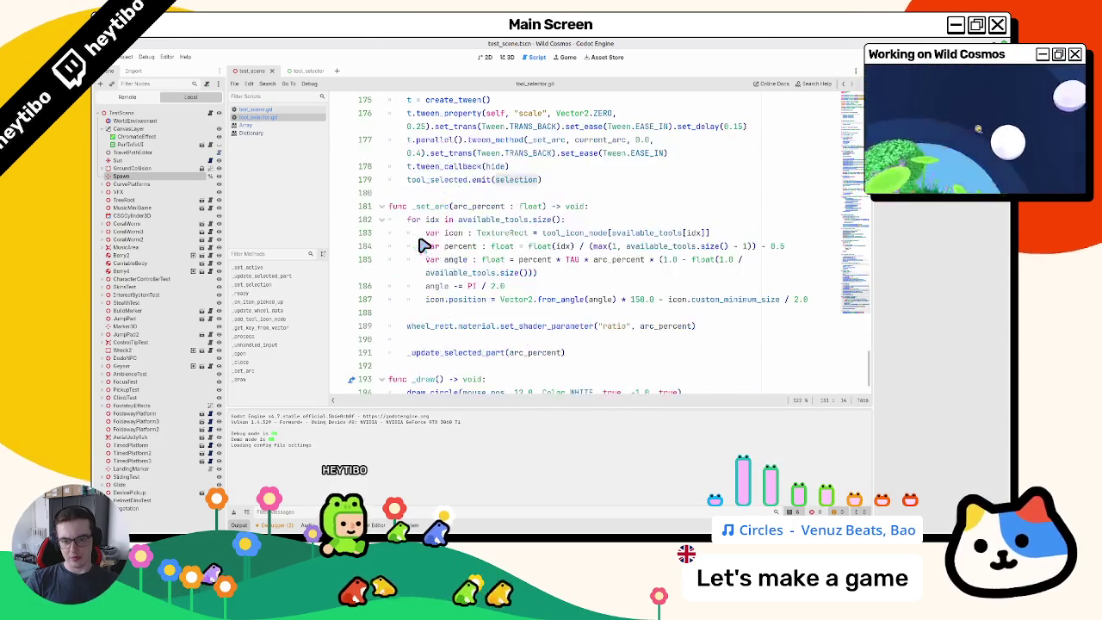
{"action": "scroll", "coordinate": [422, 246], "scroll_direction": "up", "scroll_amount": 9}
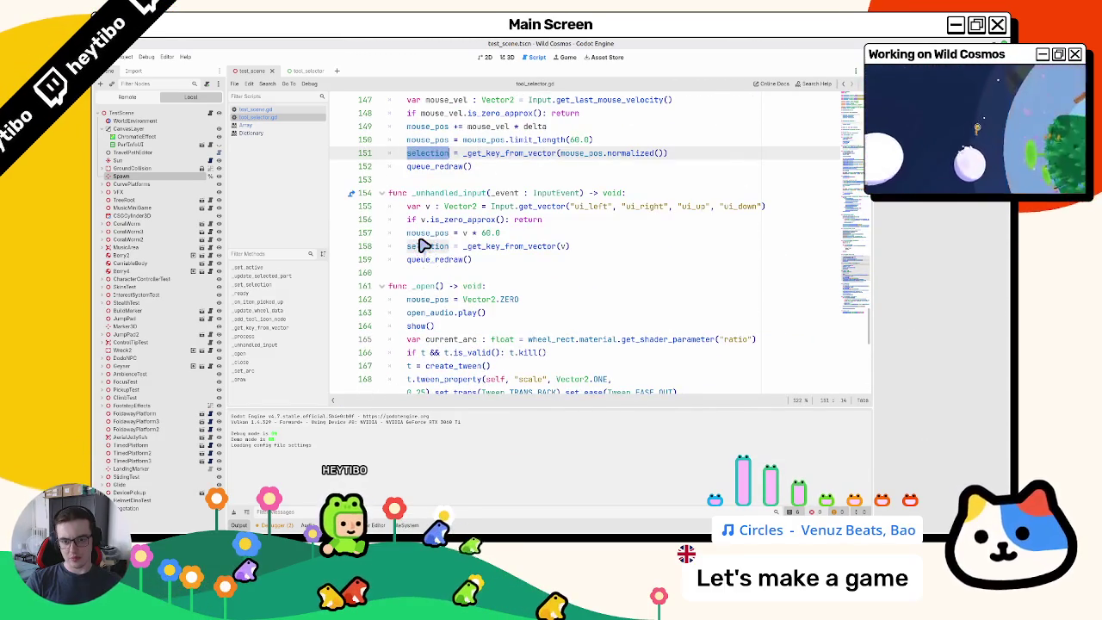
{"action": "scroll", "coordinate": [423, 248], "scroll_direction": "down", "scroll_amount": 1}
{"action": "left_click", "coordinate": [443, 212], "text": "ctrl"}
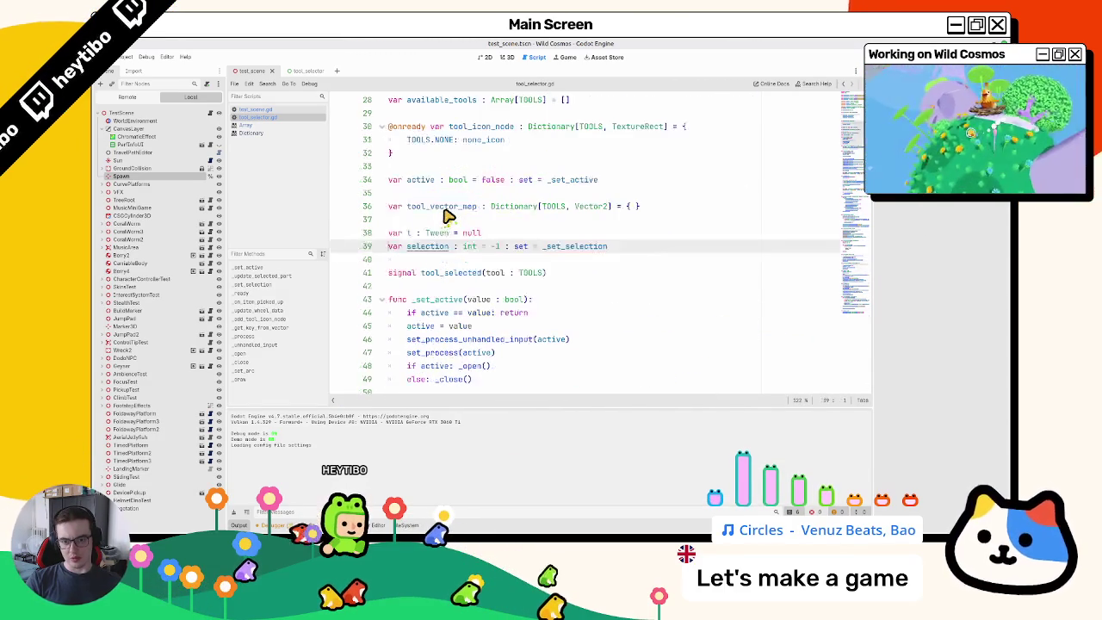
{"action": "left_click", "coordinate": [569, 248], "text": "ctrl"}
{"action": "scroll", "coordinate": [570, 250], "scroll_direction": "down", "scroll_amount": 4}
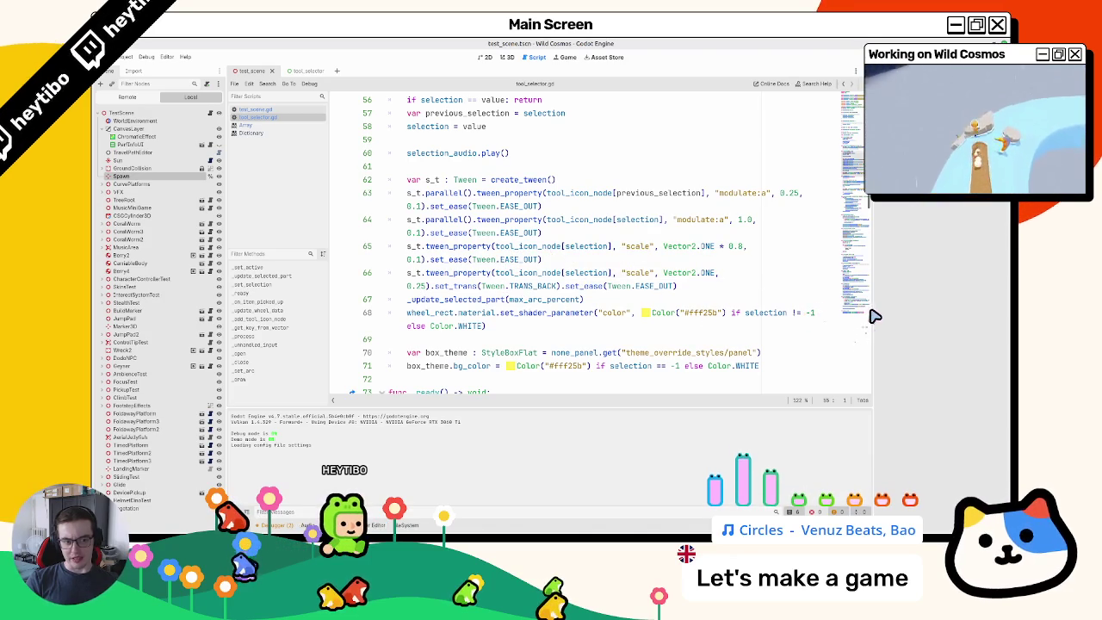
Step: Widen the script area and inspect selection and previous_selection on lines 63–68
{"action": "left_click_drag", "start_coordinate": [885, 315], "coordinate": [928, 315]}
{"action": "double_click", "coordinate": [775, 306]}
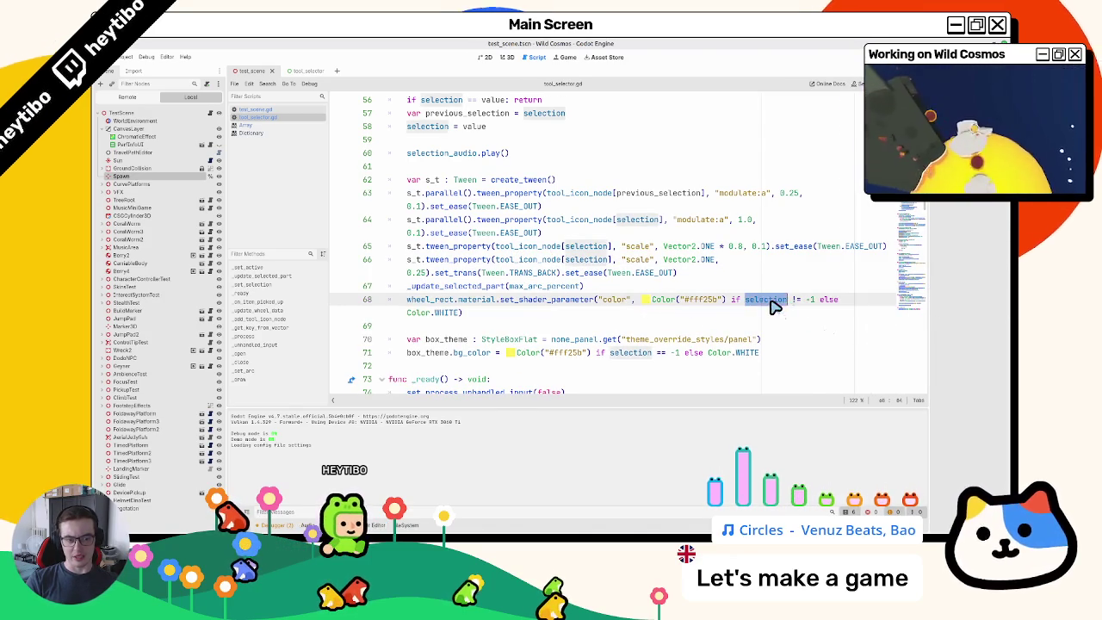
{"action": "left_click", "coordinate": [714, 321], "text": "shift"}
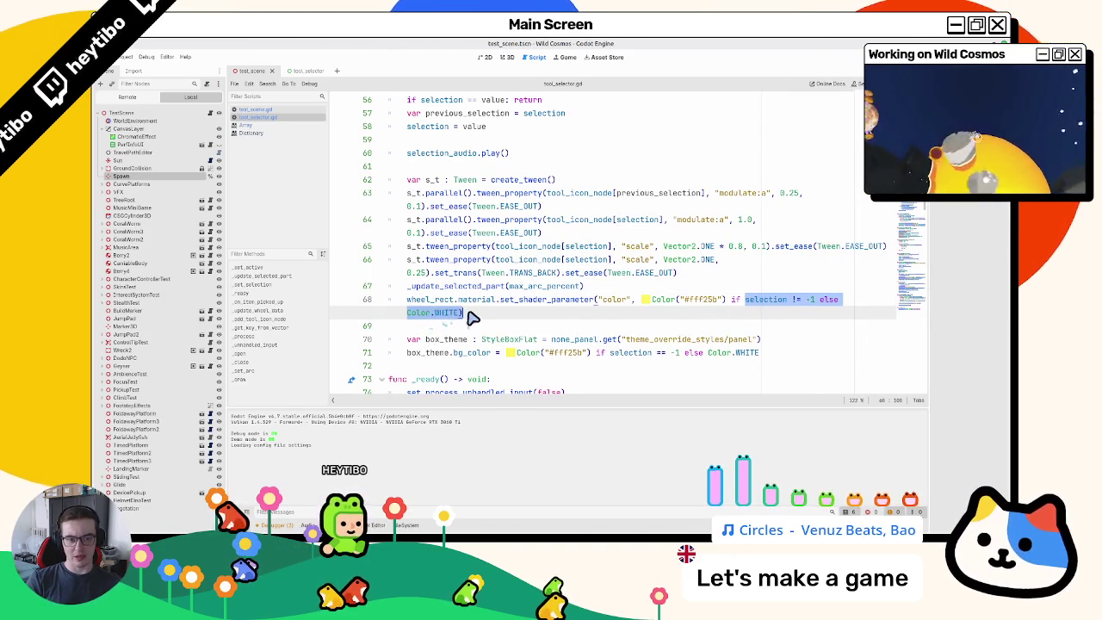
{"action": "double_click", "coordinate": [761, 304]}
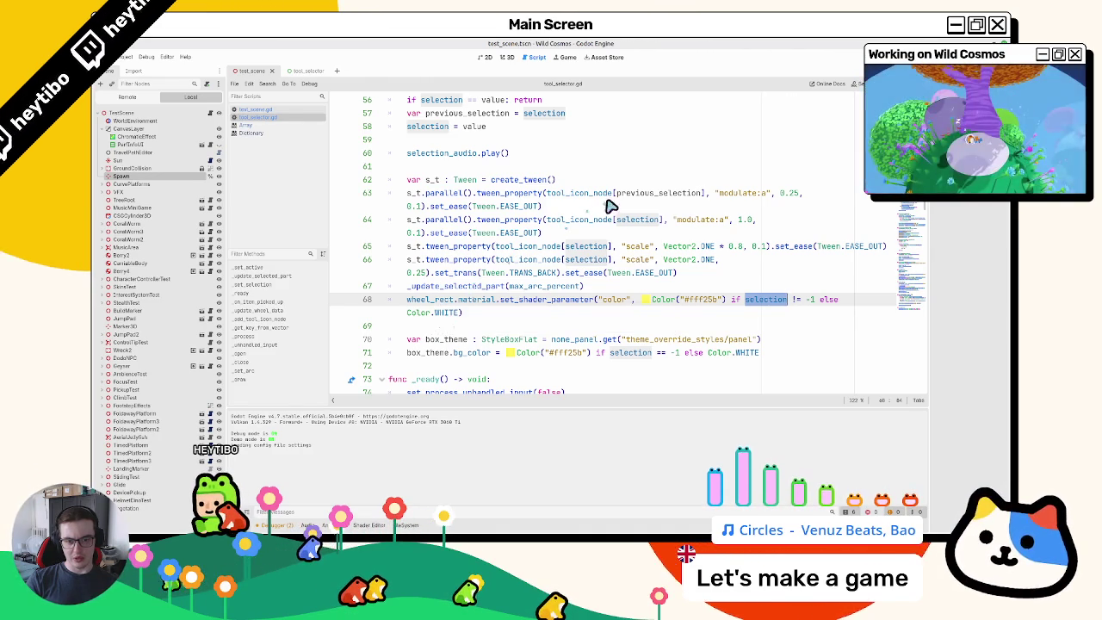
{"action": "left_click", "coordinate": [648, 193]}
{"action": "double_click", "coordinate": [641, 195]}
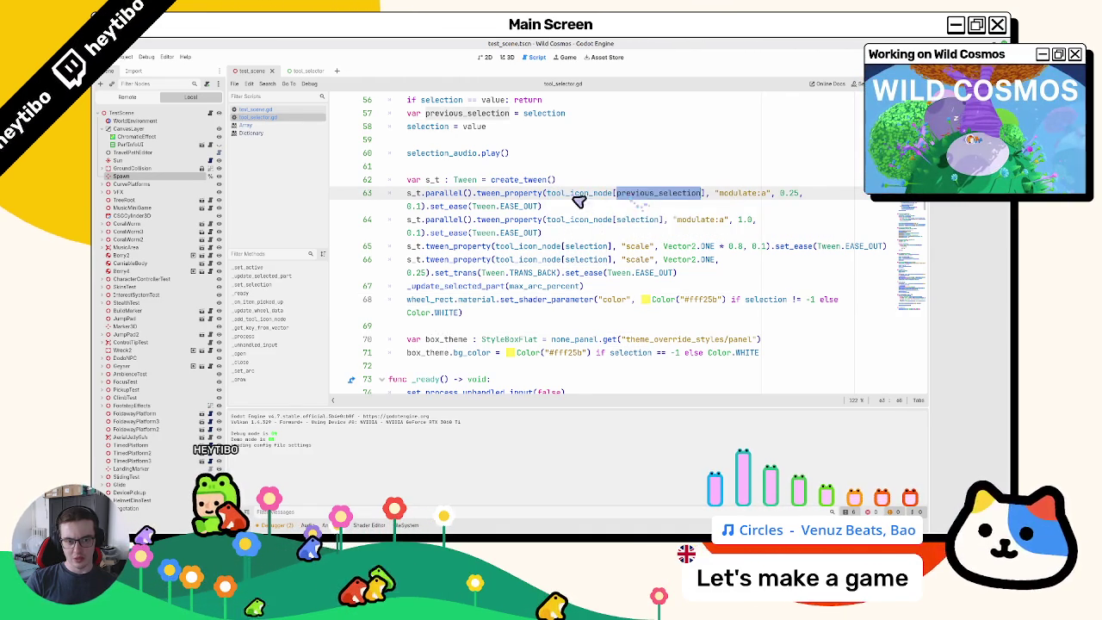
{"action": "double_click", "coordinate": [562, 194]}
Step: Switch to the 3D view and bring up the tool_selector.tscn scene
{"action": "left_click", "coordinate": [504, 57]}
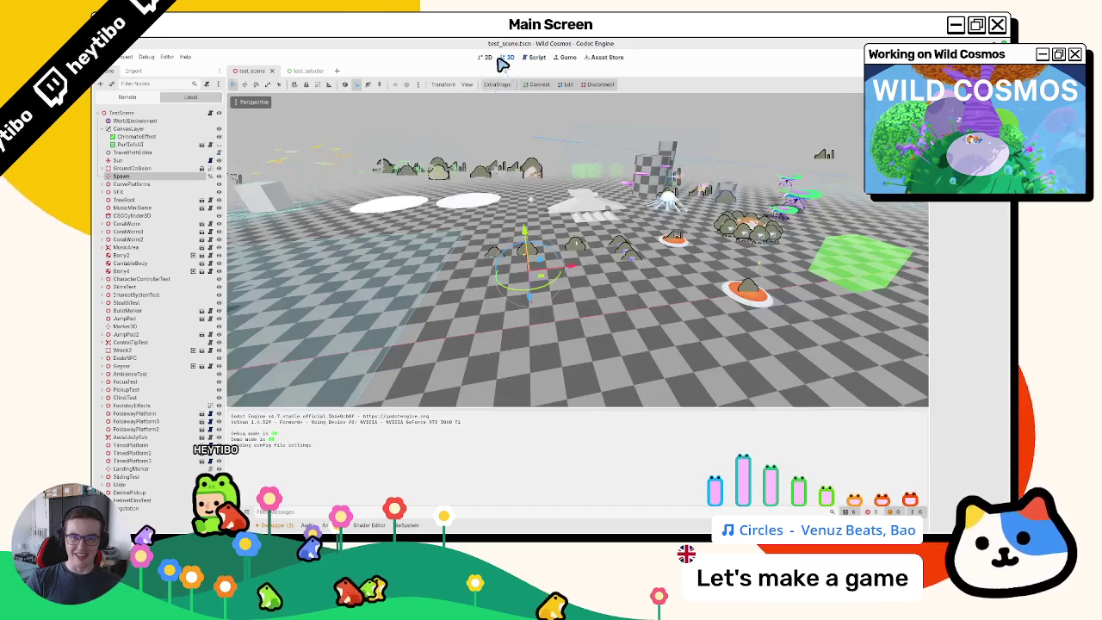
{"action": "left_click", "coordinate": [300, 71]}
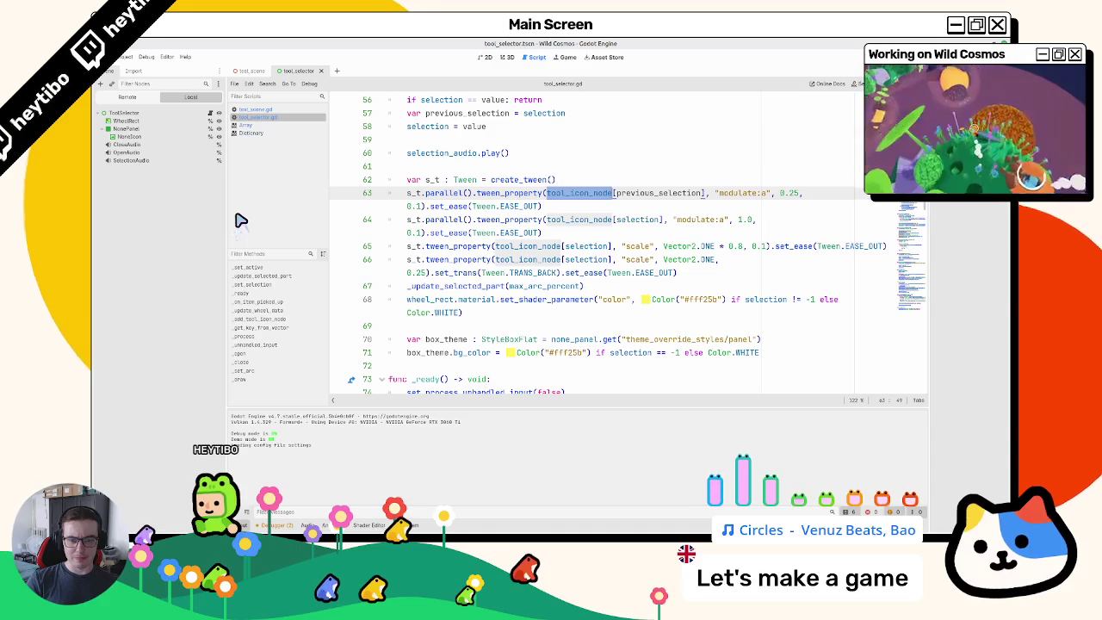
Step: Review the none_panel box theme and the selection colour condition in _set_selection
{"action": "double_click", "coordinate": [561, 340]}
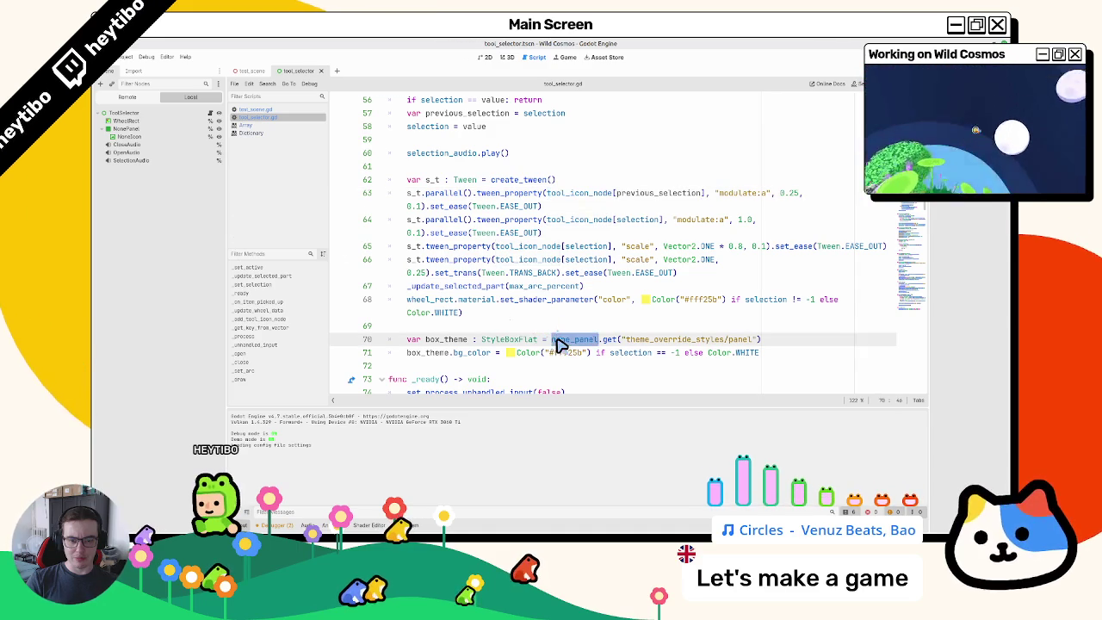
{"action": "mouse_move", "coordinate": [664, 341]}
{"action": "left_mouse_down"}
{"action": "mouse_move", "coordinate": [677, 342]}
{"action": "mouse_move", "coordinate": [645, 292]}
{"action": "mouse_move", "coordinate": [665, 274]}
{"action": "mouse_move", "coordinate": [666, 295]}
{"action": "left_mouse_up"}
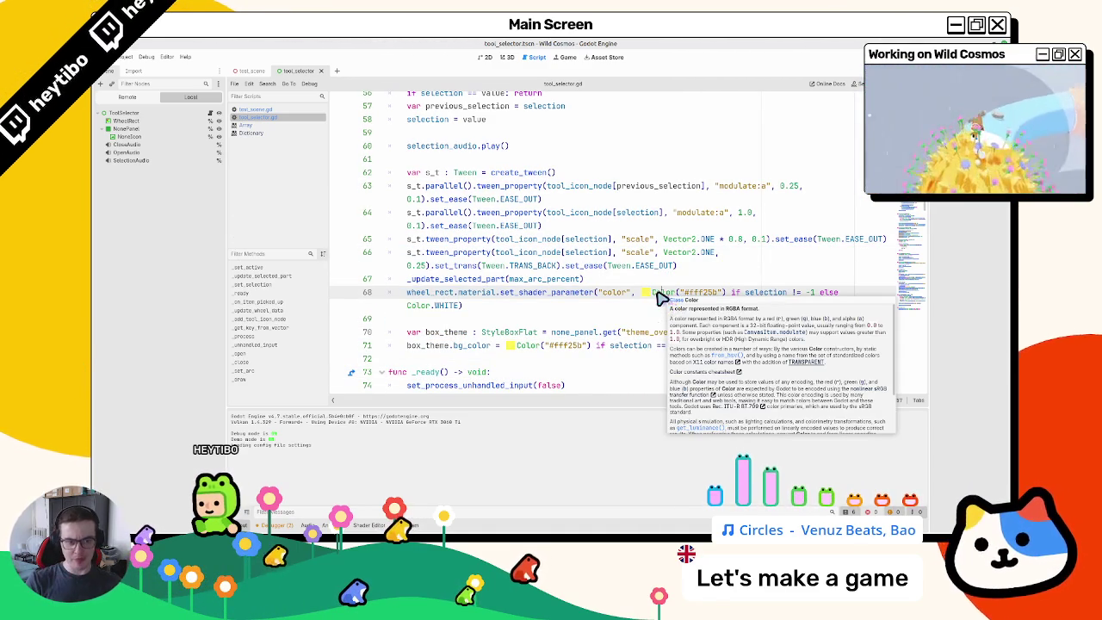
{"action": "left_click_drag", "start_coordinate": [745, 292], "coordinate": [464, 308]}
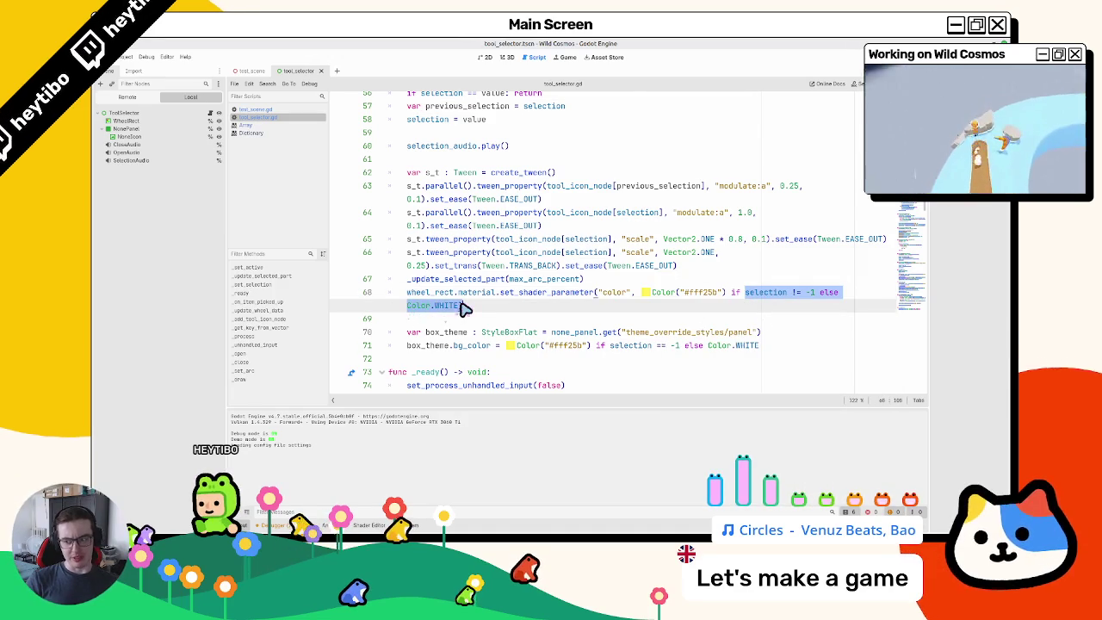
{"action": "scroll", "coordinate": [515, 254], "scroll_direction": "up", "scroll_amount": 2}
{"action": "double_click", "coordinate": [447, 162]}
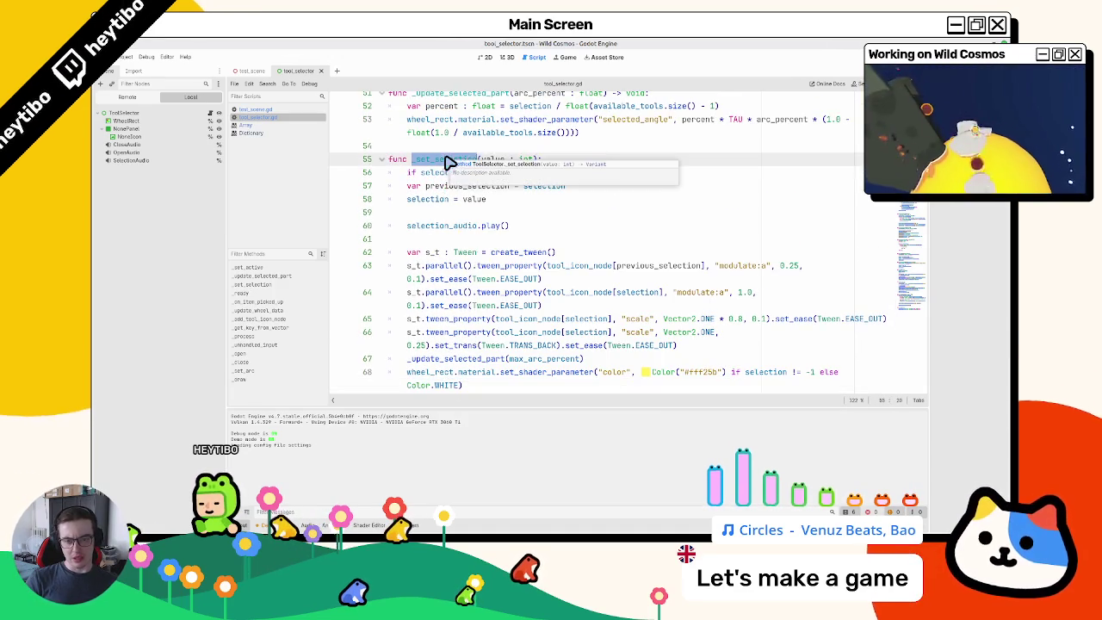
{"action": "scroll", "coordinate": [552, 270], "scroll_direction": "down", "scroll_amount": 3}
{"action": "left_click", "coordinate": [809, 266]}
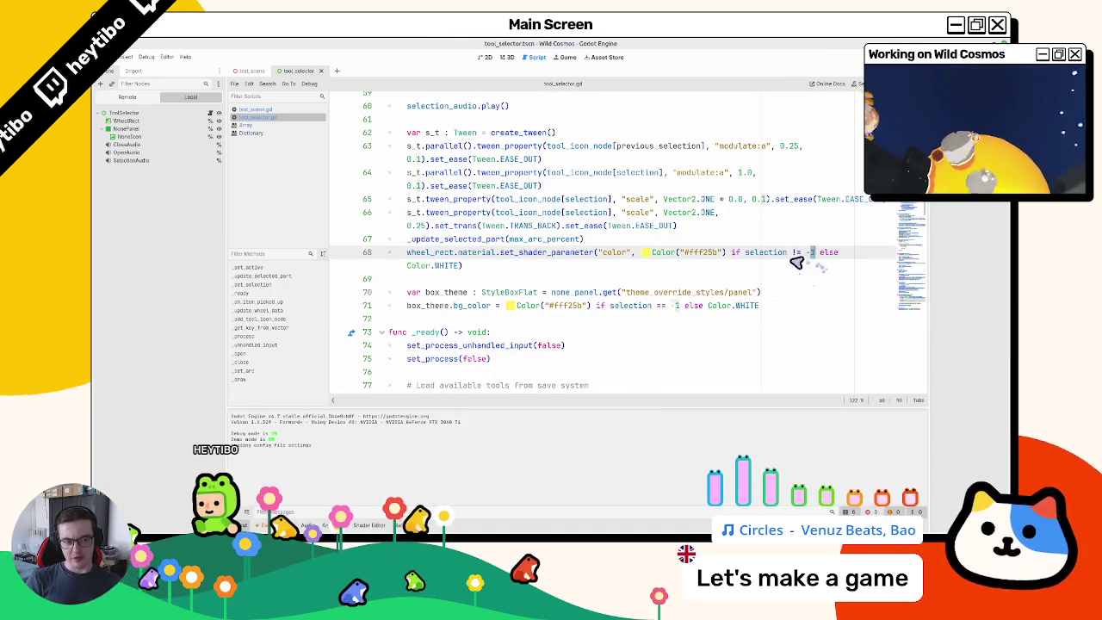
{"action": "scroll", "coordinate": [444, 254], "scroll_direction": "down", "scroll_amount": 20}
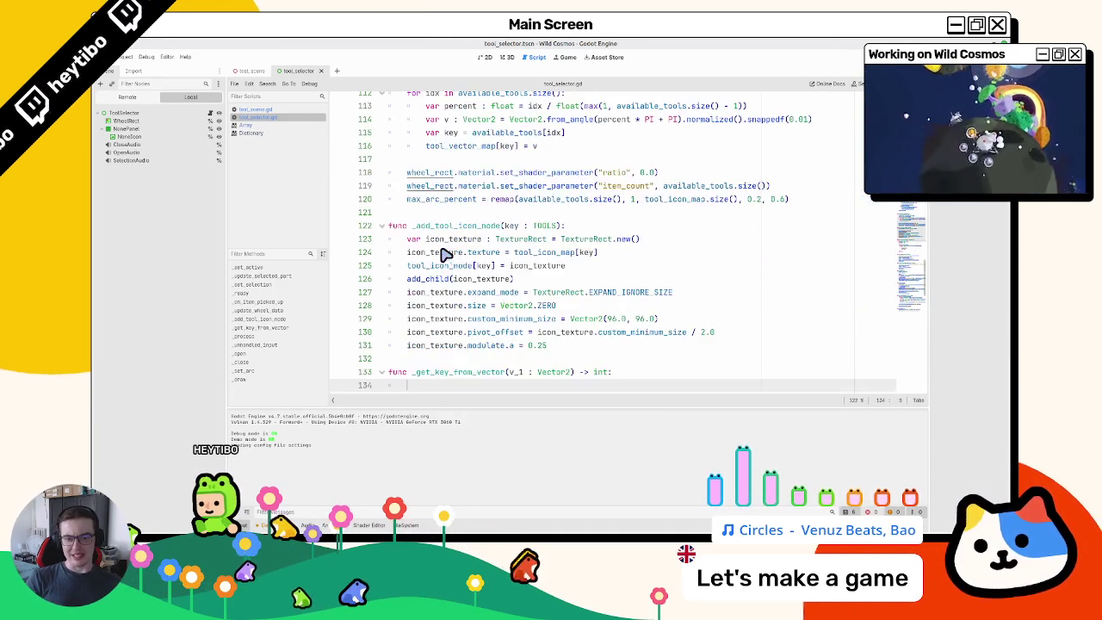
Step: Return to _get_key_from_vector's loop and select the pick variable for renaming
{"action": "left_click", "coordinate": [451, 291]}
{"action": "left_click", "coordinate": [430, 225]}
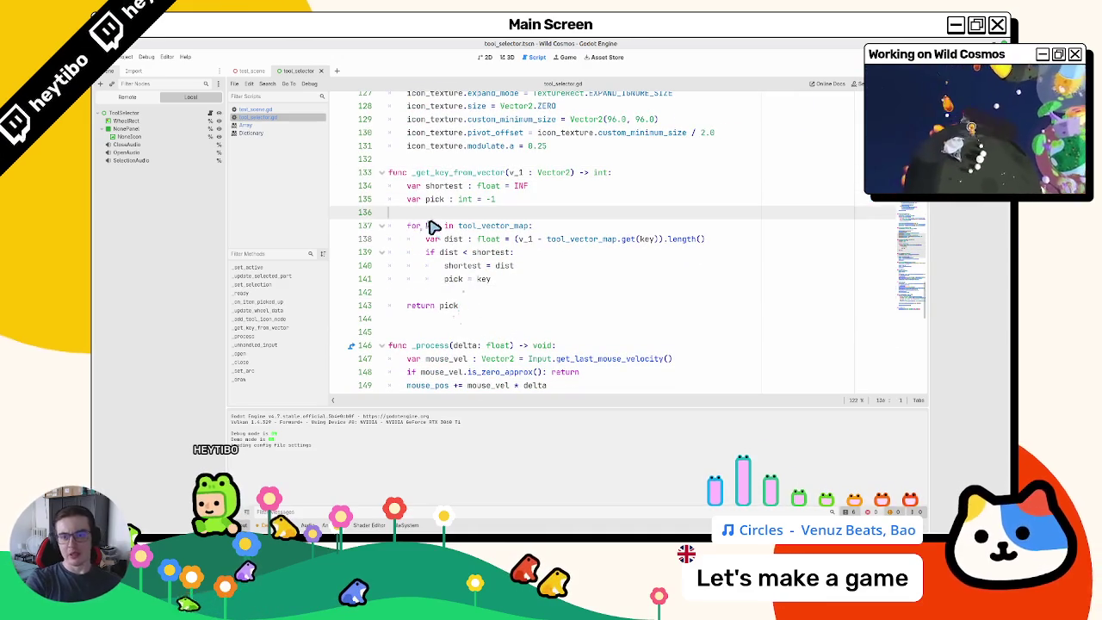
{"action": "left_click", "coordinate": [457, 294]}
{"action": "left_click", "coordinate": [464, 279]}
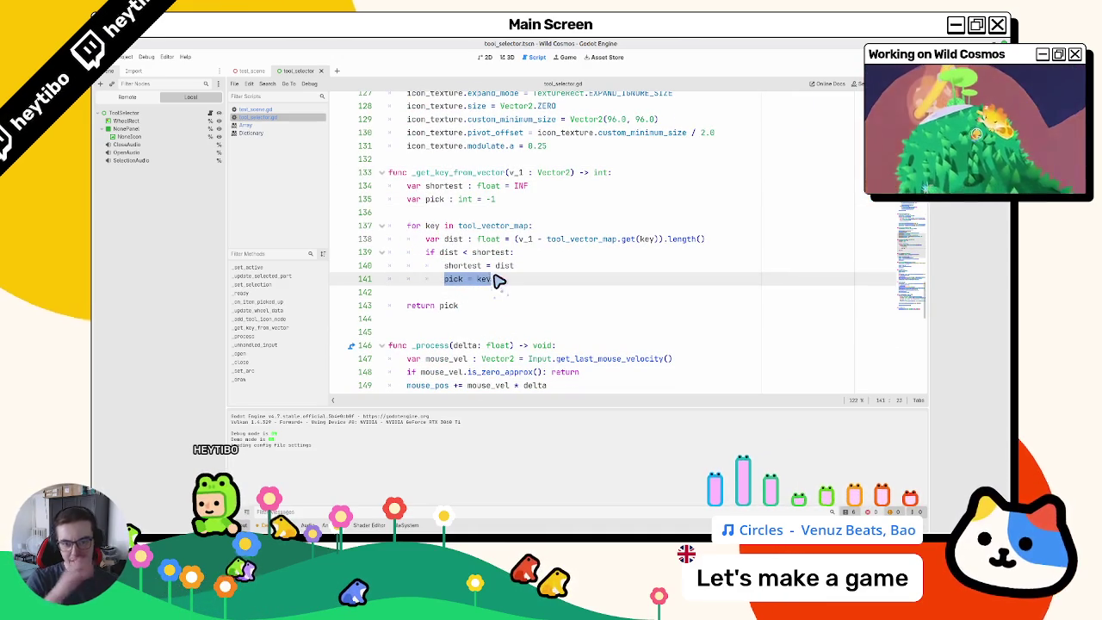
{"action": "double_click", "coordinate": [435, 199]}
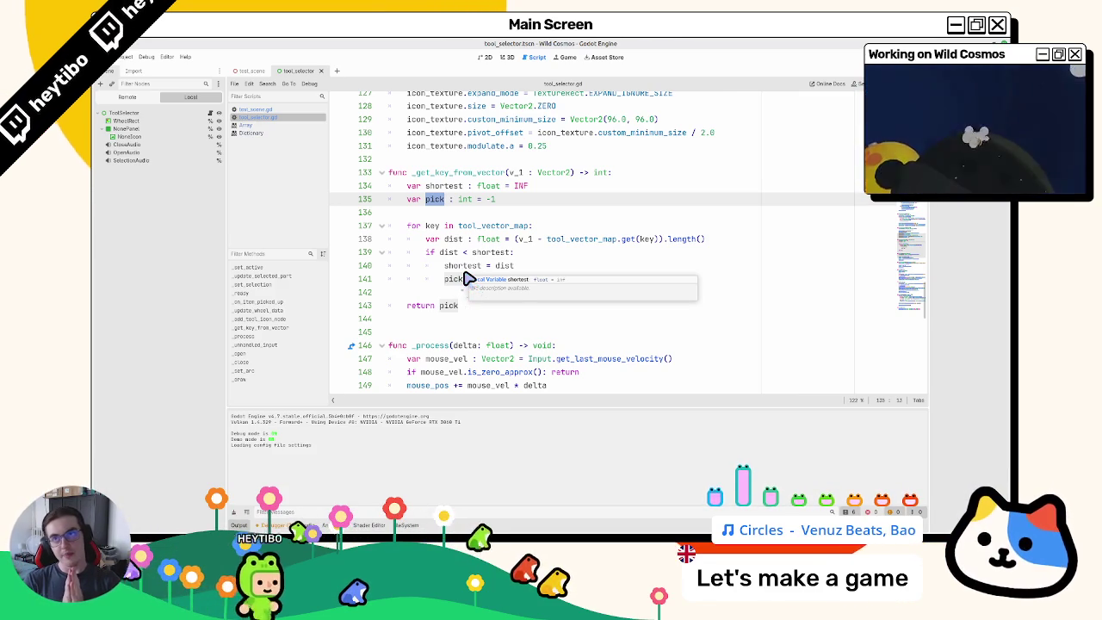
Step: Rename both occurrences of the loop's pick variable to tool_id
{"action": "key", "text": "ctrl+d"}
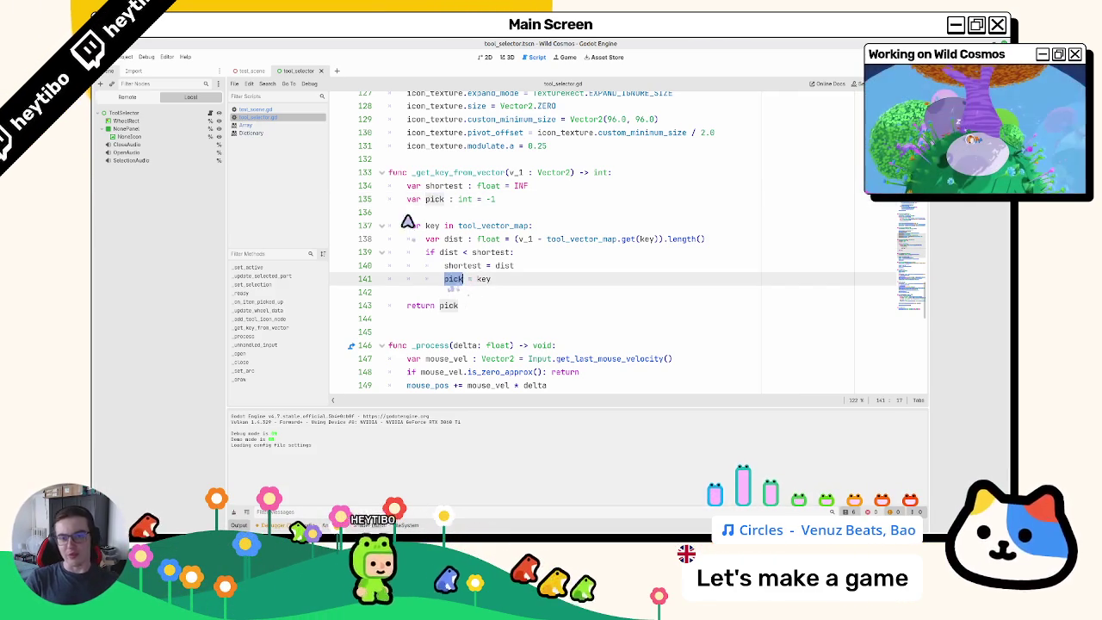
{"action": "type", "text": "TO"}
{"action": "key", "text": "BackSpace"}
{"action": "key", "text": "BackSpace"}
{"action": "type", "text": "TOOL"}
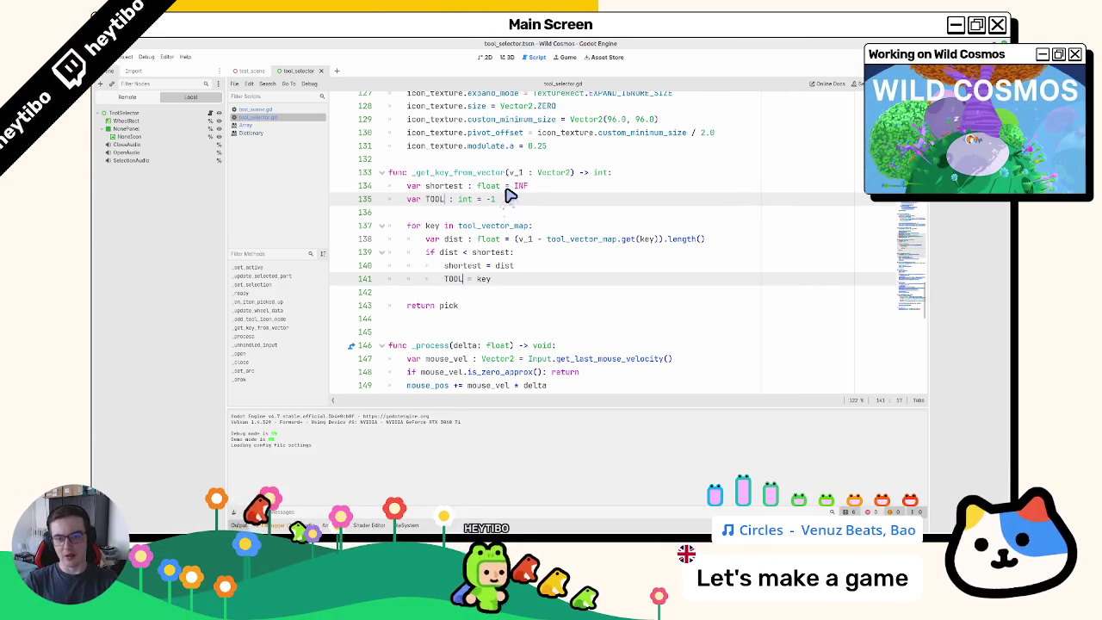
{"action": "type", "text": "tool_id"}
{"action": "key", "text": "Escape"}
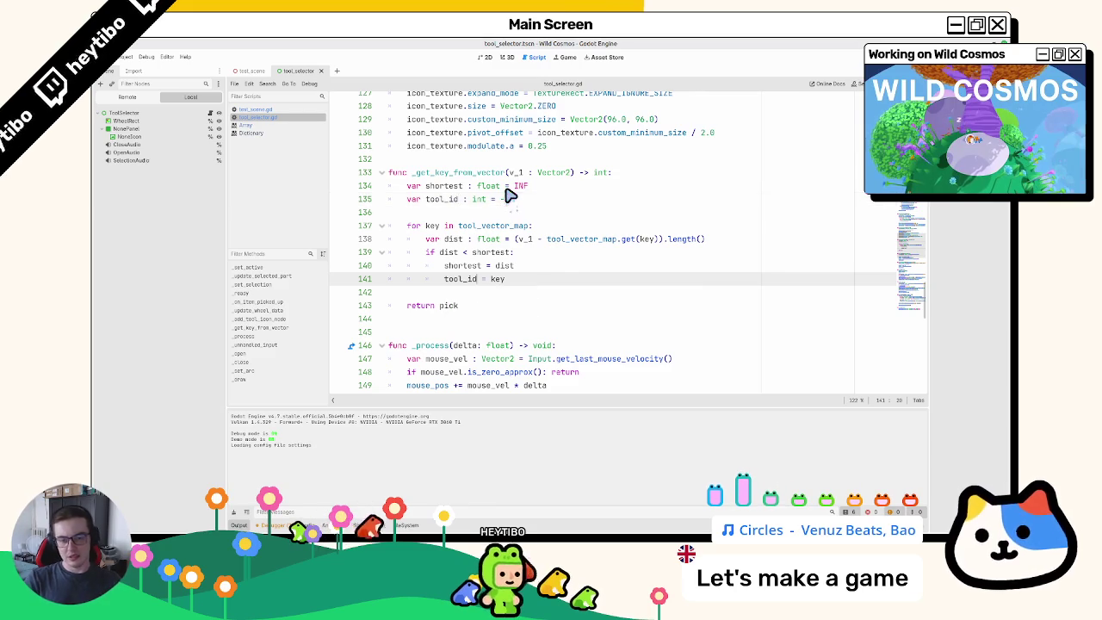
Step: Declare 'var pick : int' assigned from tool_id just above the return
{"action": "left_click", "coordinate": [460, 299]}
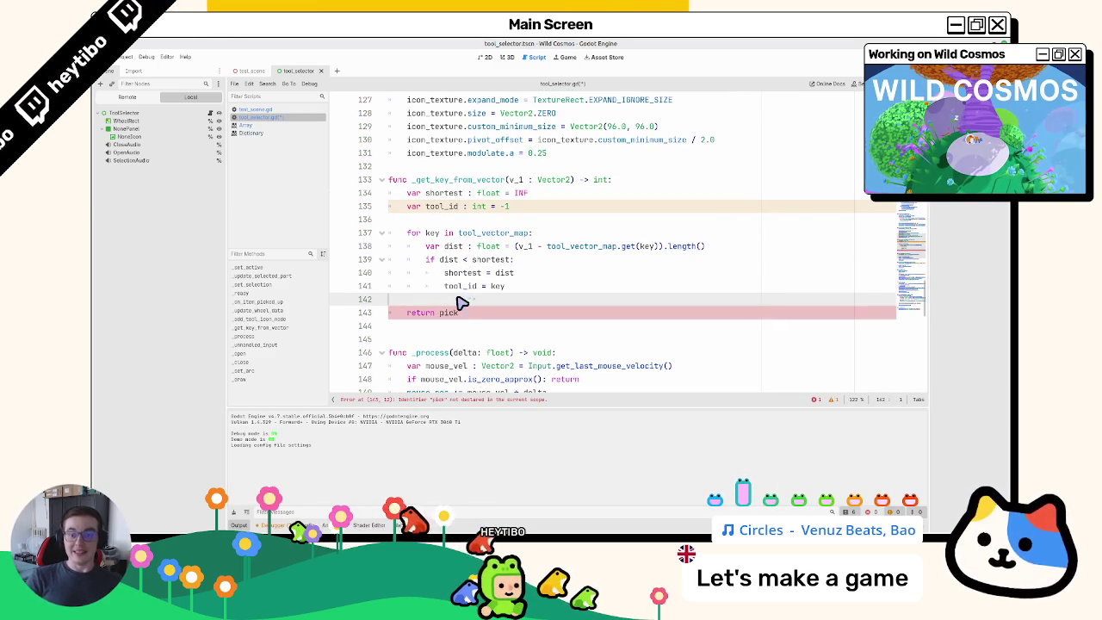
{"action": "key", "text": "BackSpace"}
{"action": "key", "text": "Return"}
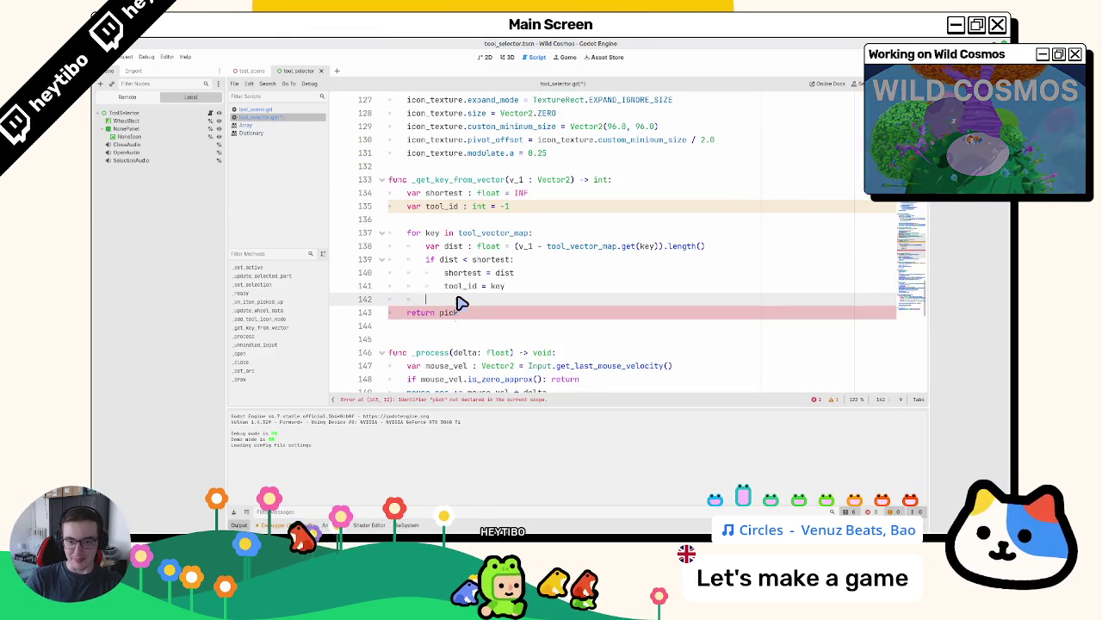
{"action": "key", "text": "Return"}
{"action": "type", "text": "var pick ="}
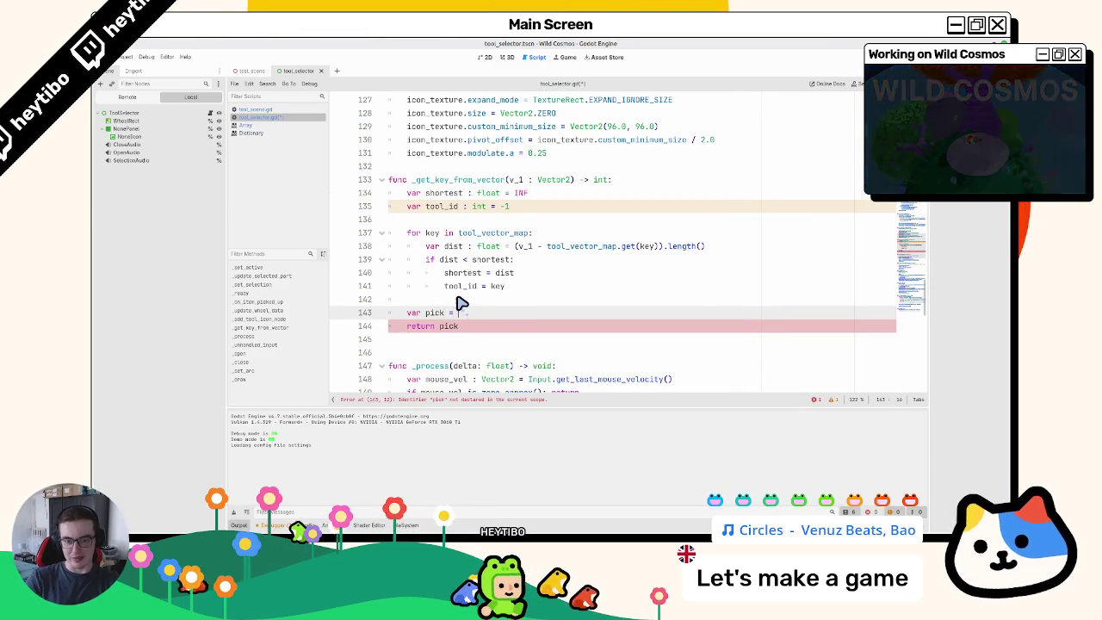
{"action": "key", "text": "BackSpace"}
{"action": "key", "text": "BackSpace"}
{"action": "type", "text": ": int"}
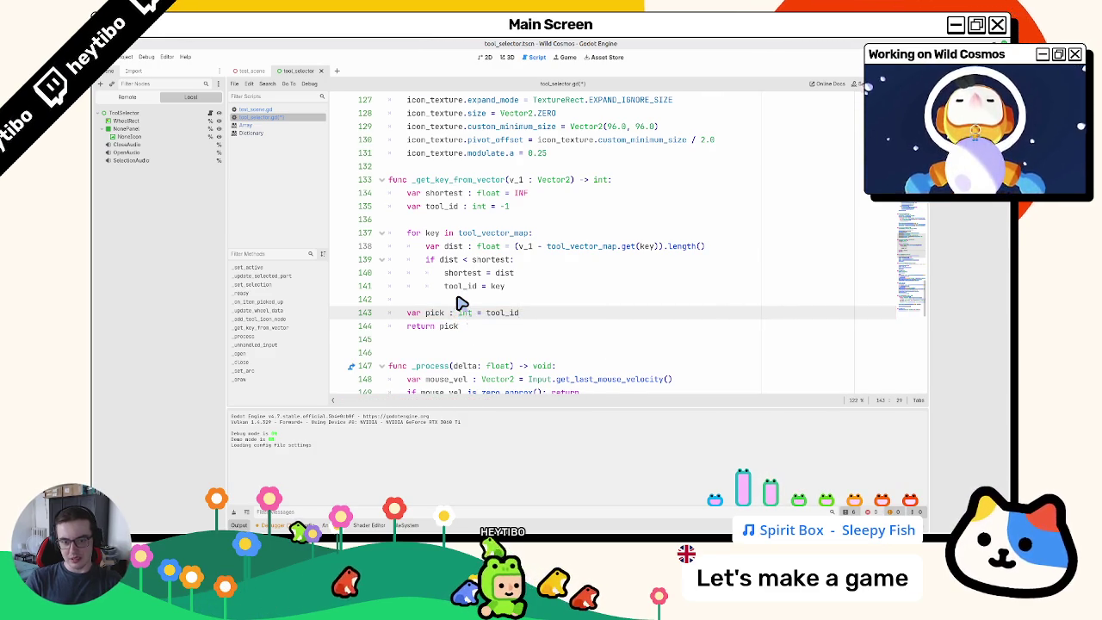
{"action": "key", "text": "Return"}
{"action": "double_click", "coordinate": [435, 313]}
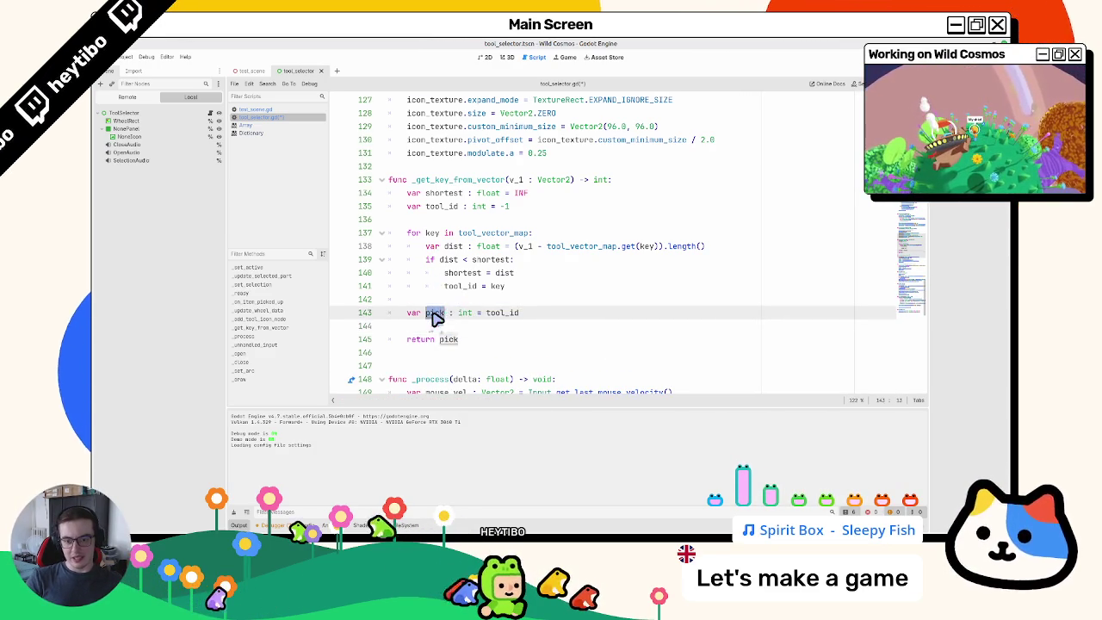
{"action": "scroll", "coordinate": [435, 317], "scroll_direction": "down", "scroll_amount": 2}
Step: Add an 'if pick != -1:' block with available_tools.find(tool_id) as its body
{"action": "left_click", "coordinate": [478, 260]}
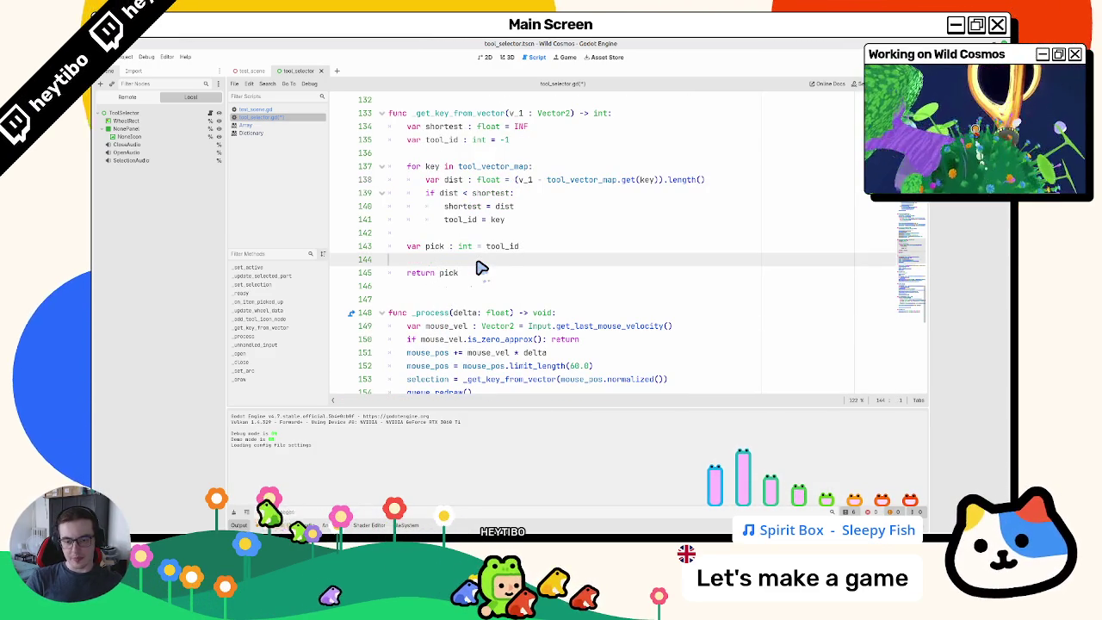
{"action": "key", "text": "Tab"}
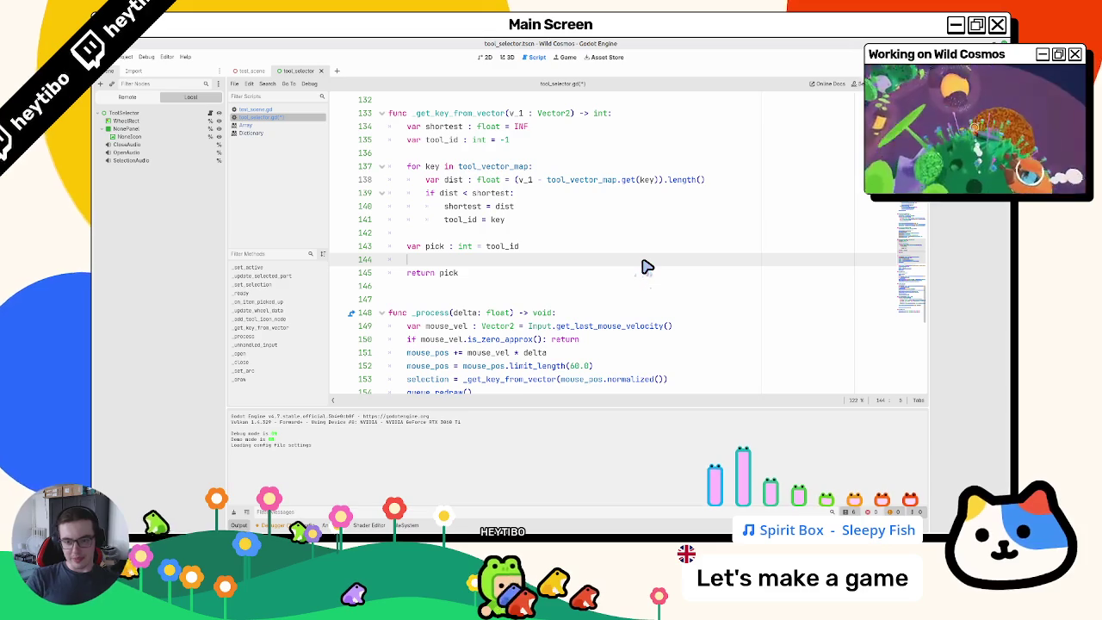
{"action": "type", "text": "pick !="}
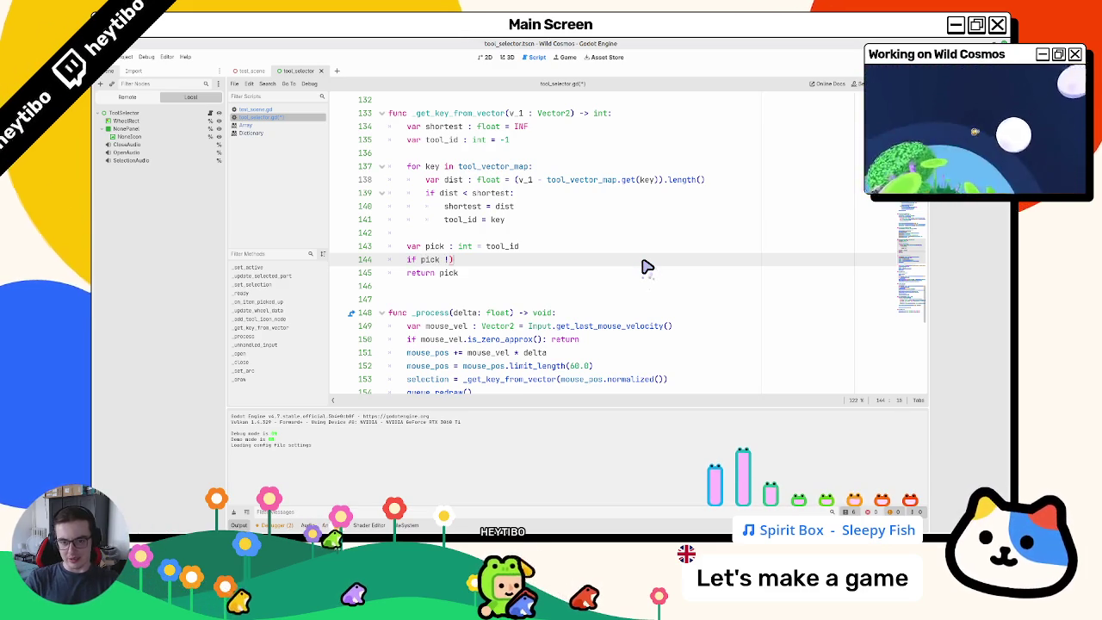
{"action": "type", "text": " -"}
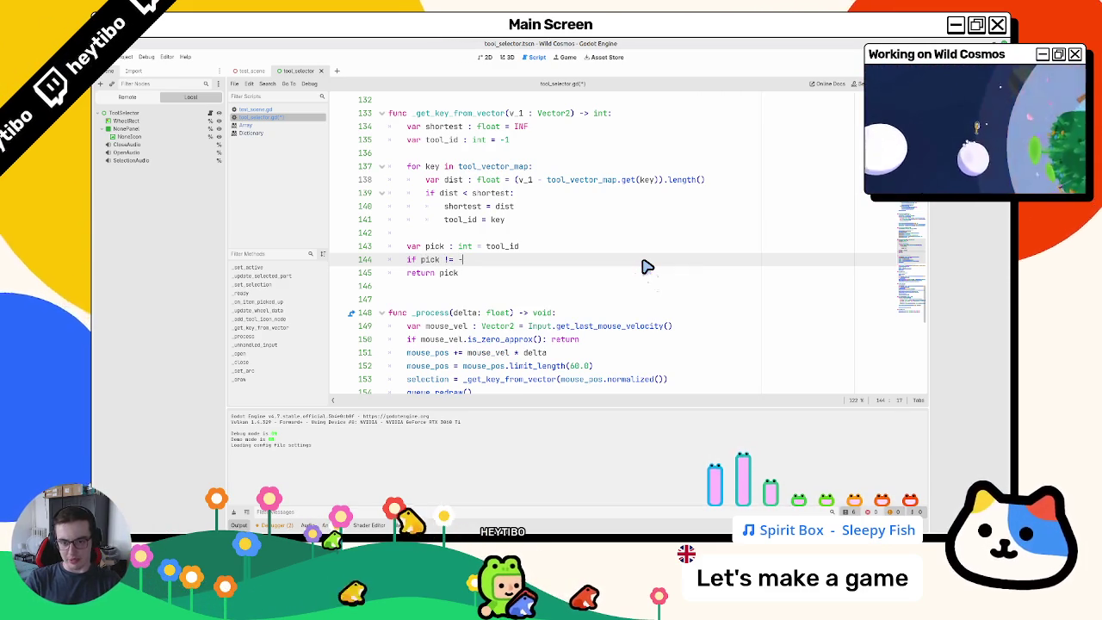
{"action": "type", "text": "1:"}
{"action": "key", "text": "Return"}
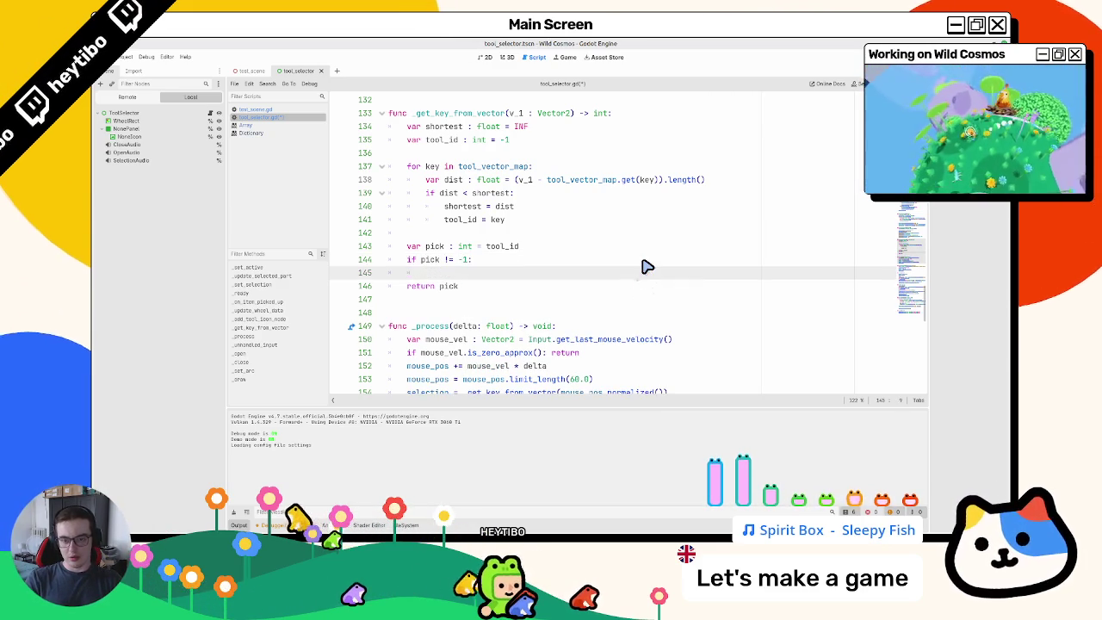
{"action": "type", "text": "avail"}
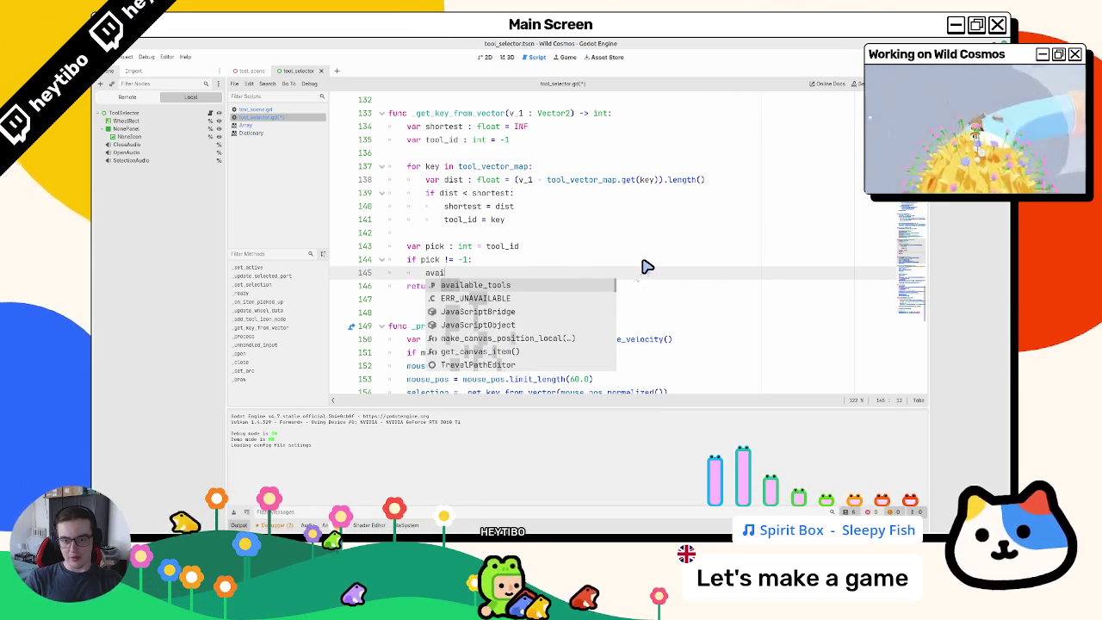
{"action": "type", "text": "able_tools.f"}
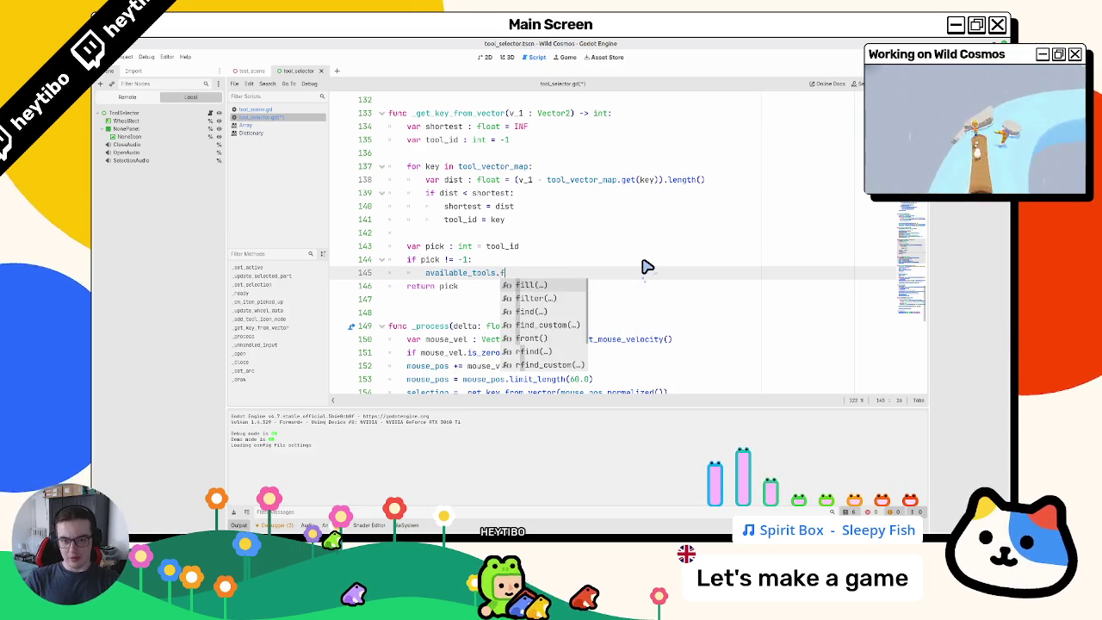
{"action": "type", "text": "ind(t"}
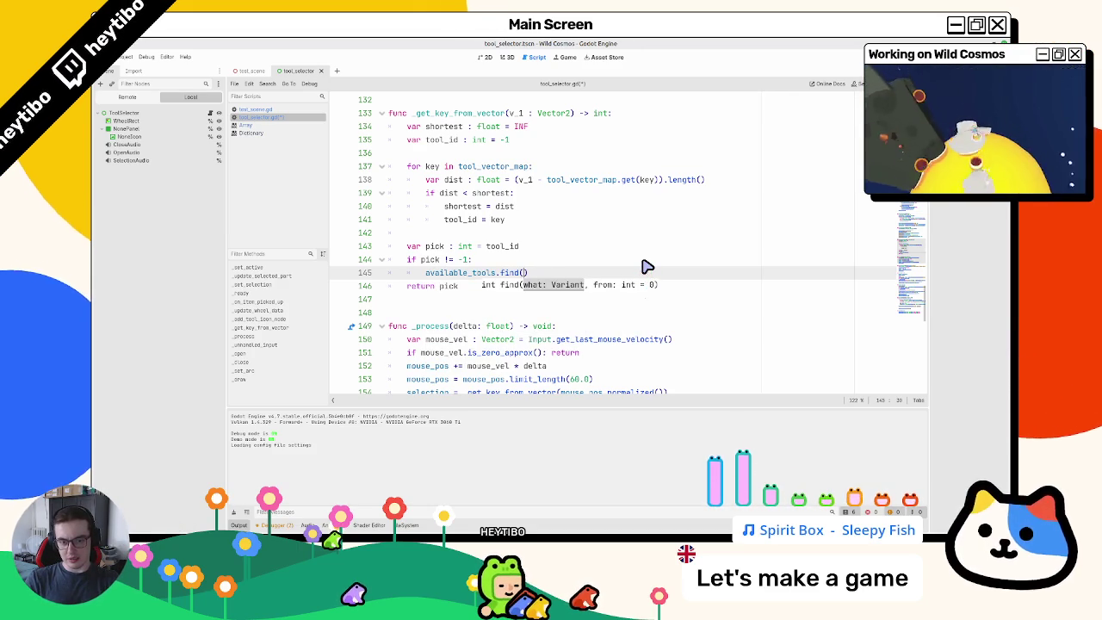
{"action": "type", "text": "ool"}
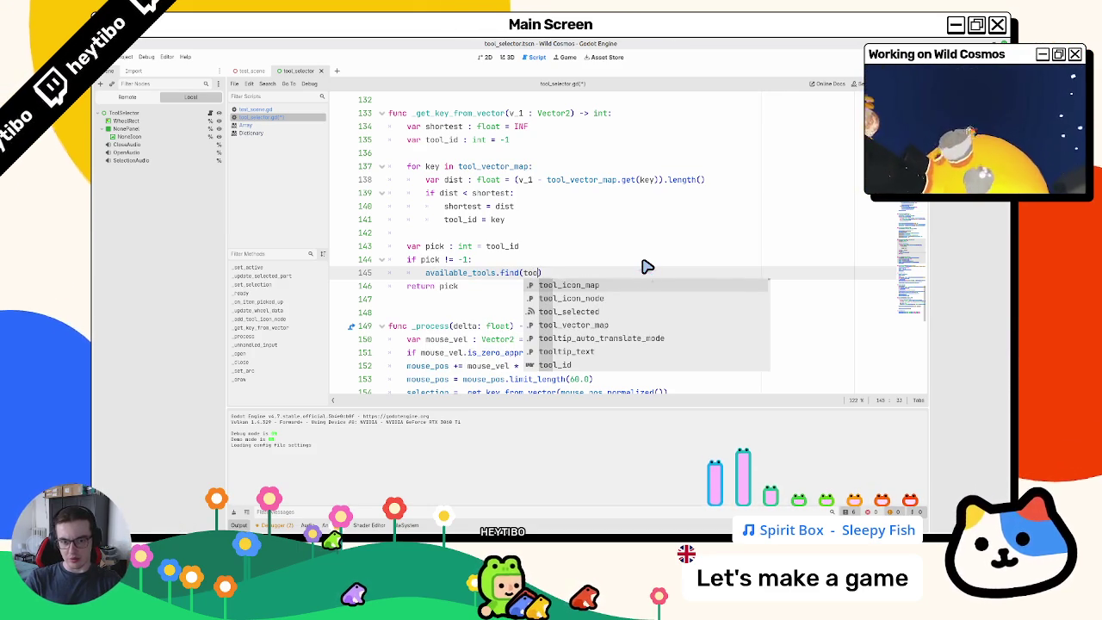
{"action": "type", "text": "_id"}
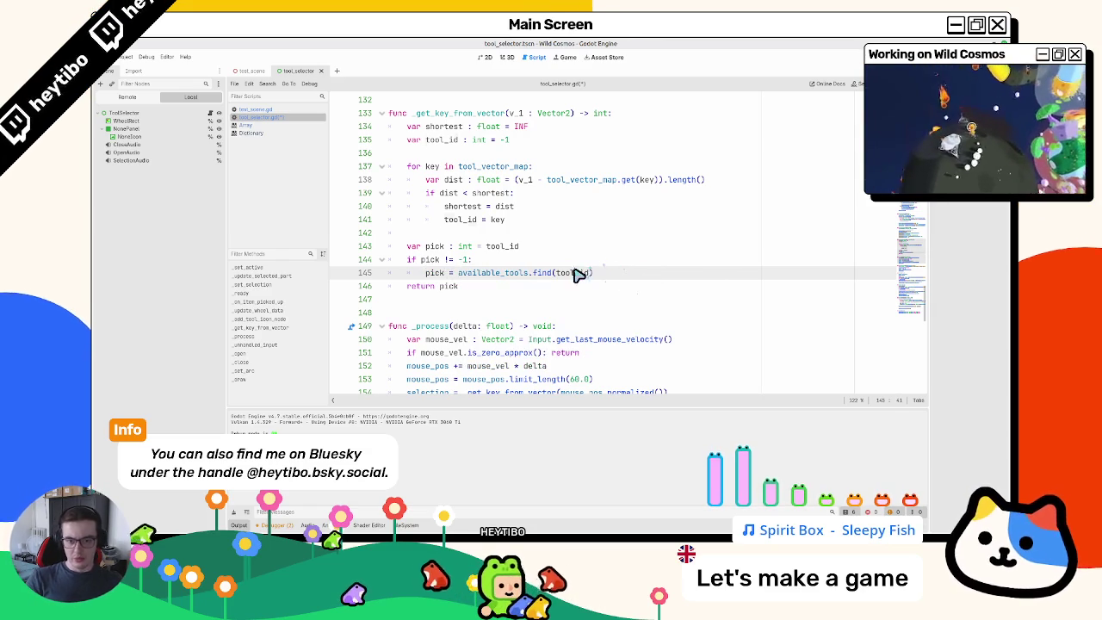
Step: Check Array.find in the documentation, then return to line 143 of tool_selector.gd
{"action": "double_click", "coordinate": [573, 273]}
{"action": "left_click", "coordinate": [543, 273], "text": "ctrl"}
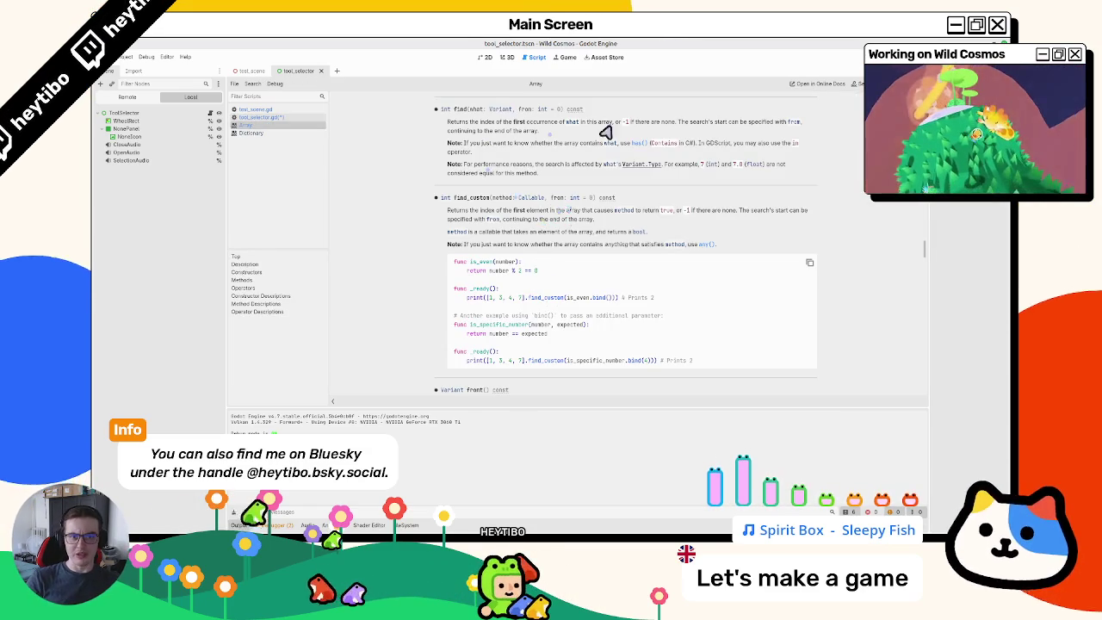
{"action": "left_click", "coordinate": [268, 118]}
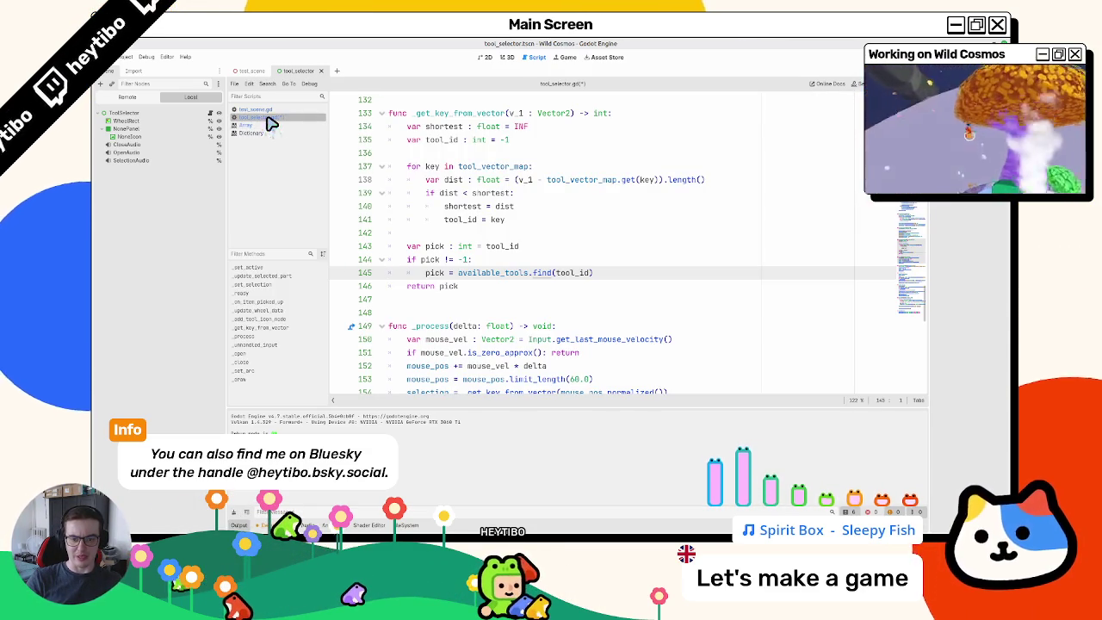
{"action": "left_click_drag", "start_coordinate": [458, 273], "coordinate": [594, 281]}
{"action": "double_click", "coordinate": [573, 273]}
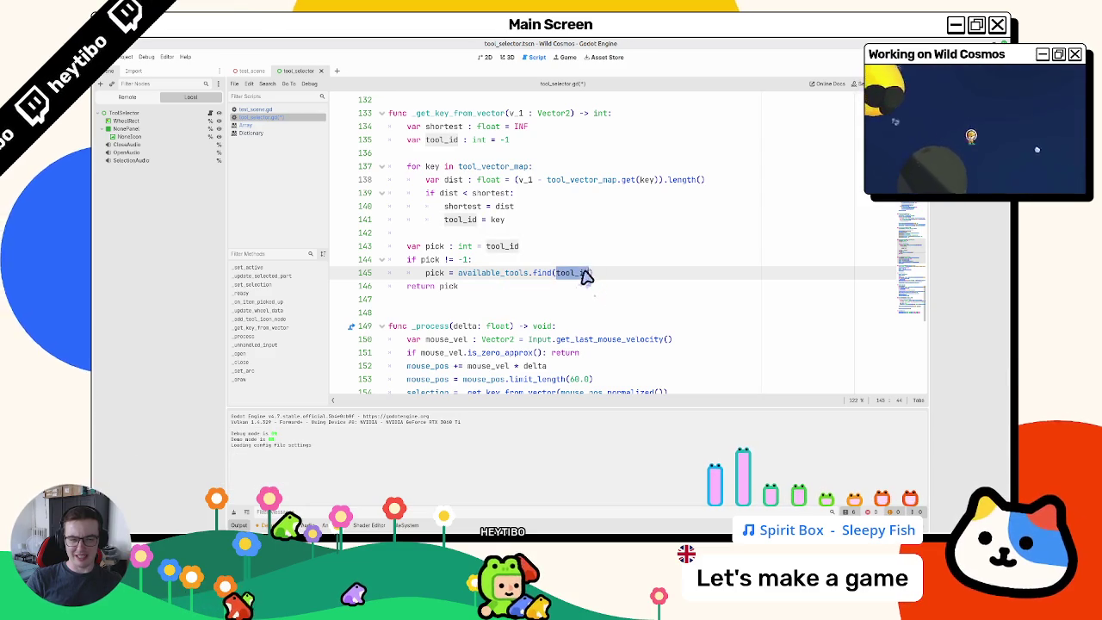
{"action": "left_click", "coordinate": [603, 247]}
Step: Run test_scene and open the tool wheel, which halts with an out-of-bounds error at line 64
{"action": "left_click", "coordinate": [252, 71]}
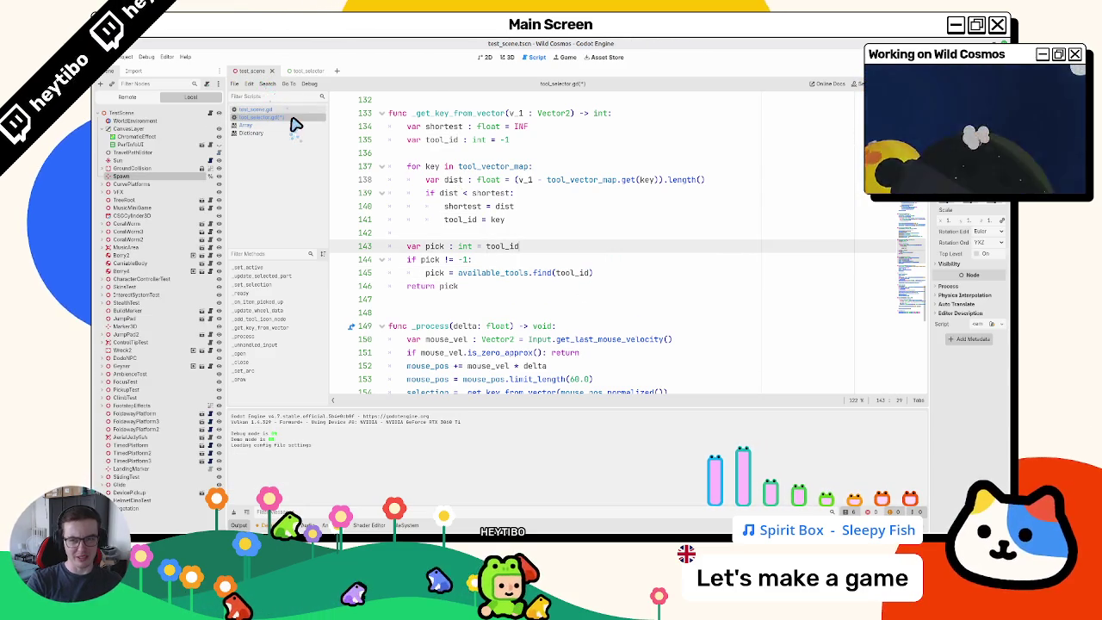
{"action": "key", "text": "F6"}
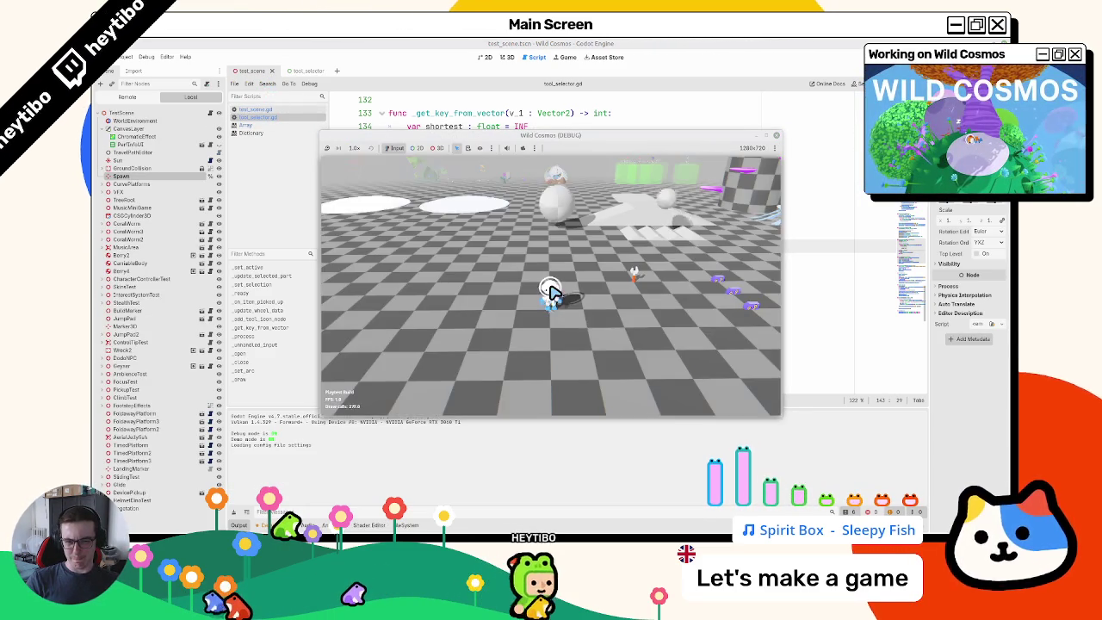
{"action": "key", "text": "Tab"}
{"action": "key", "text": "Tab"}
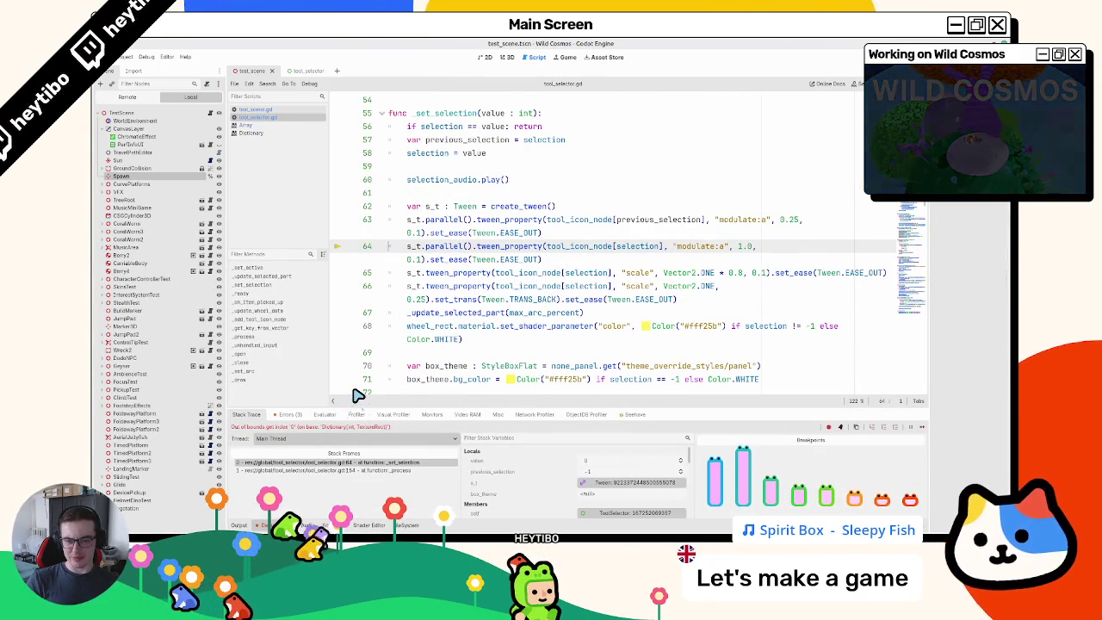
{"action": "left_click", "coordinate": [594, 247]}
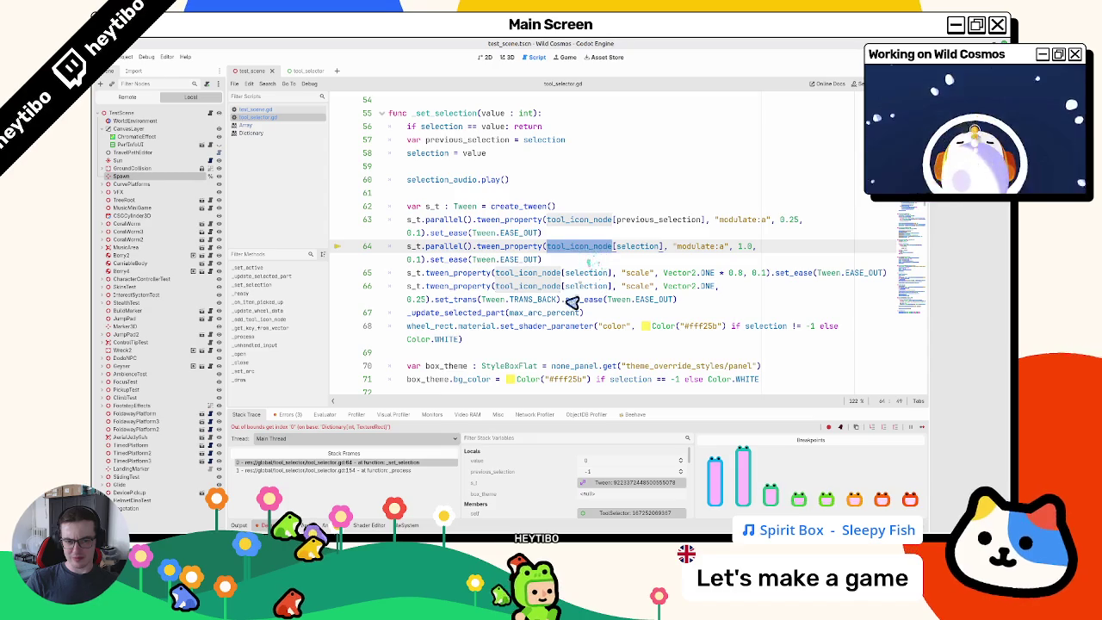
{"action": "scroll", "coordinate": [645, 308], "scroll_direction": "up", "scroll_amount": 4}
{"action": "scroll", "coordinate": [644, 309], "scroll_direction": "up", "scroll_amount": 14}
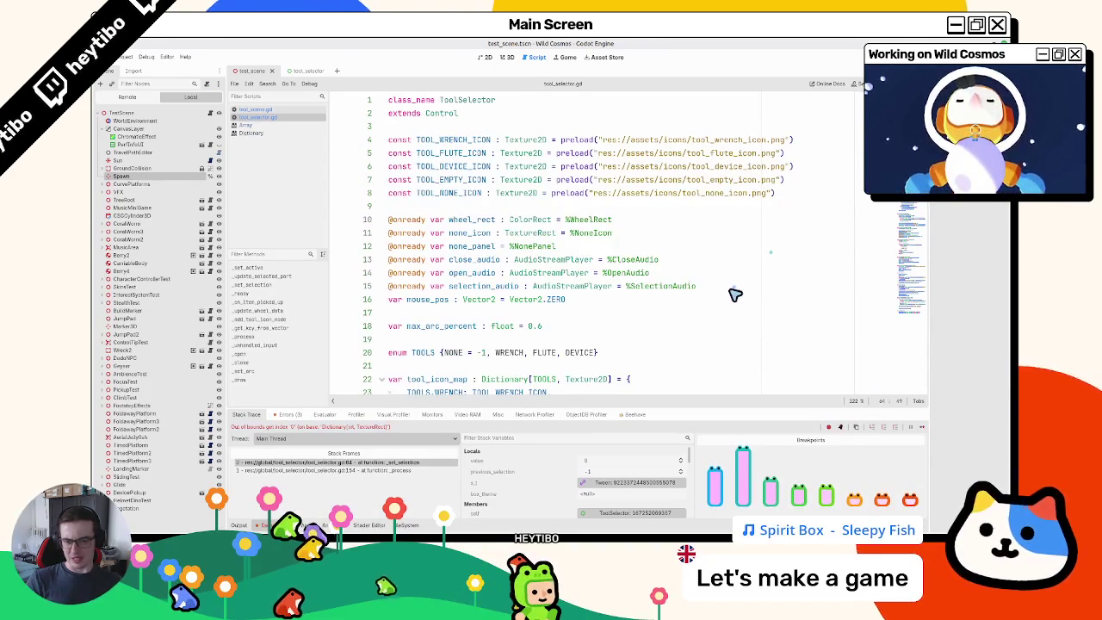
{"action": "key", "text": "ctrl+f"}
{"action": "key", "text": "Return"}
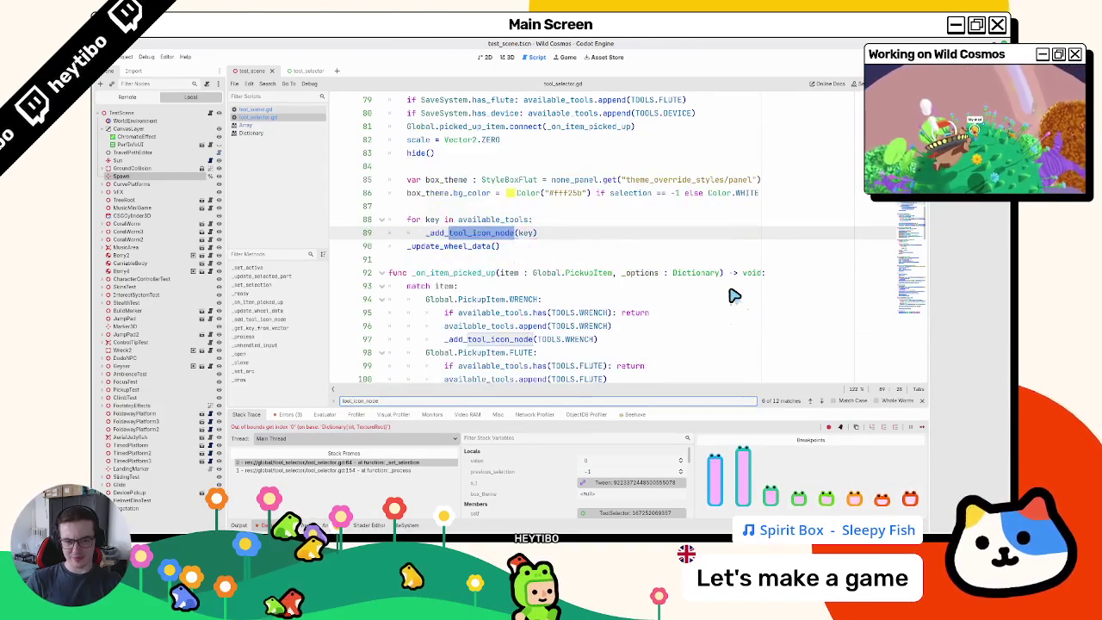
{"action": "key", "text": "Return"}
{"action": "key", "text": "Return"}
{"action": "key", "text": "Return"}
{"action": "key", "text": "Return"}
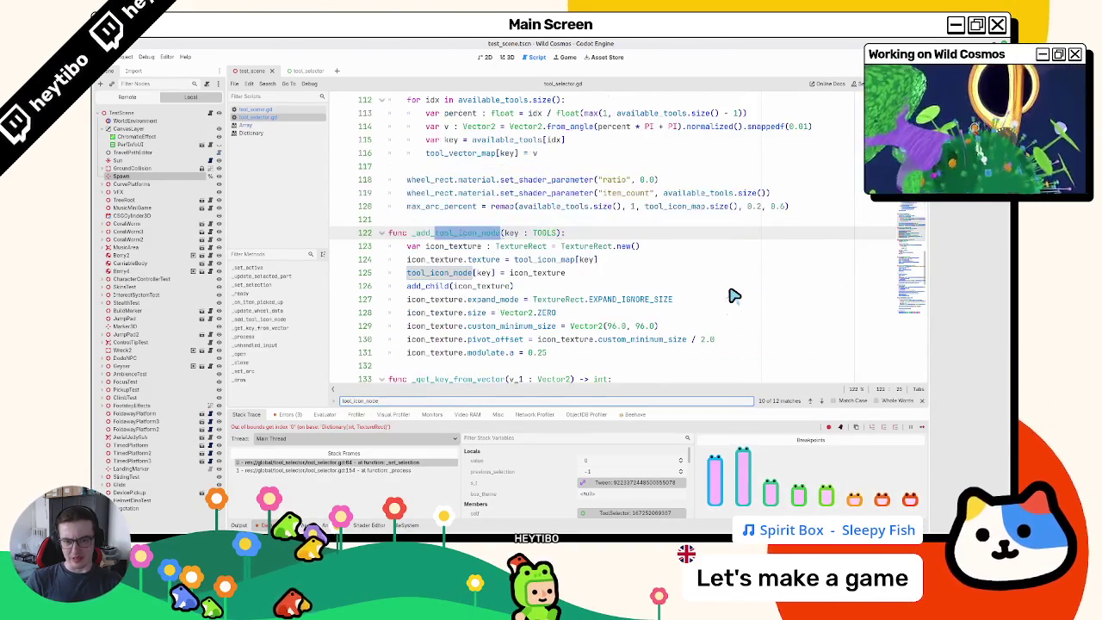
{"action": "key", "text": "Return"}
{"action": "key", "text": "Return"}
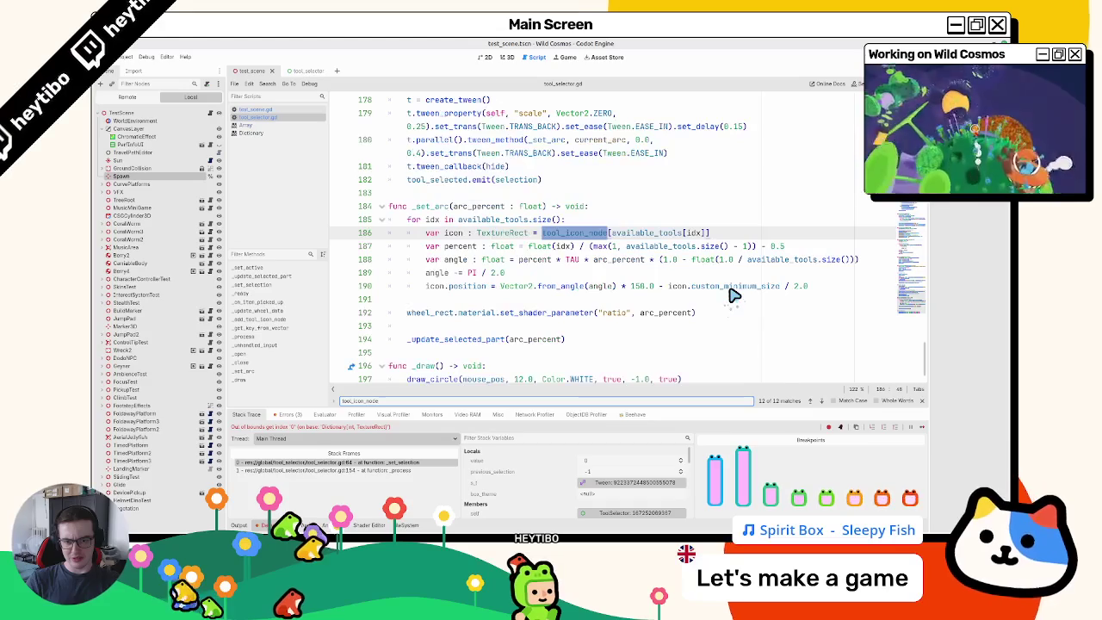
{"action": "key", "text": "Return"}
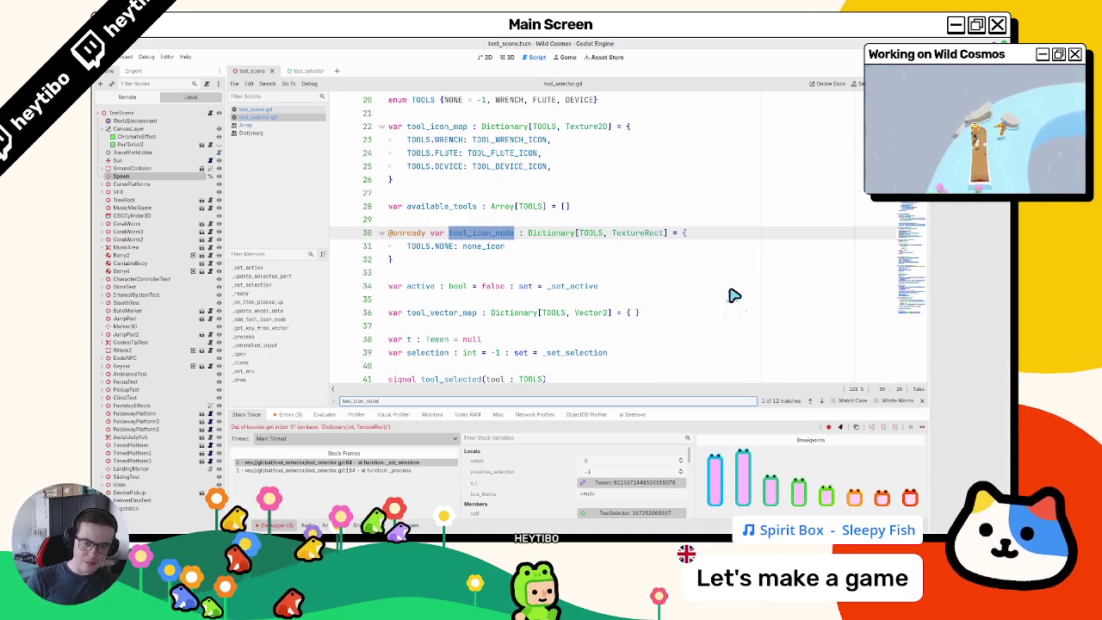
{"action": "key", "text": "Return"}
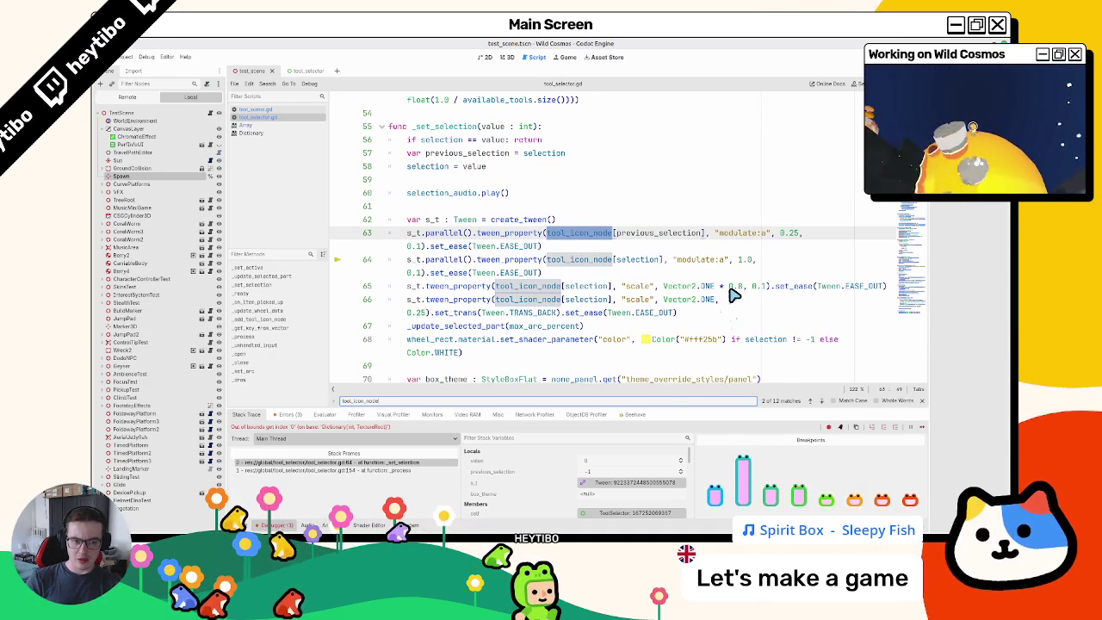
{"action": "key", "text": "Return"}
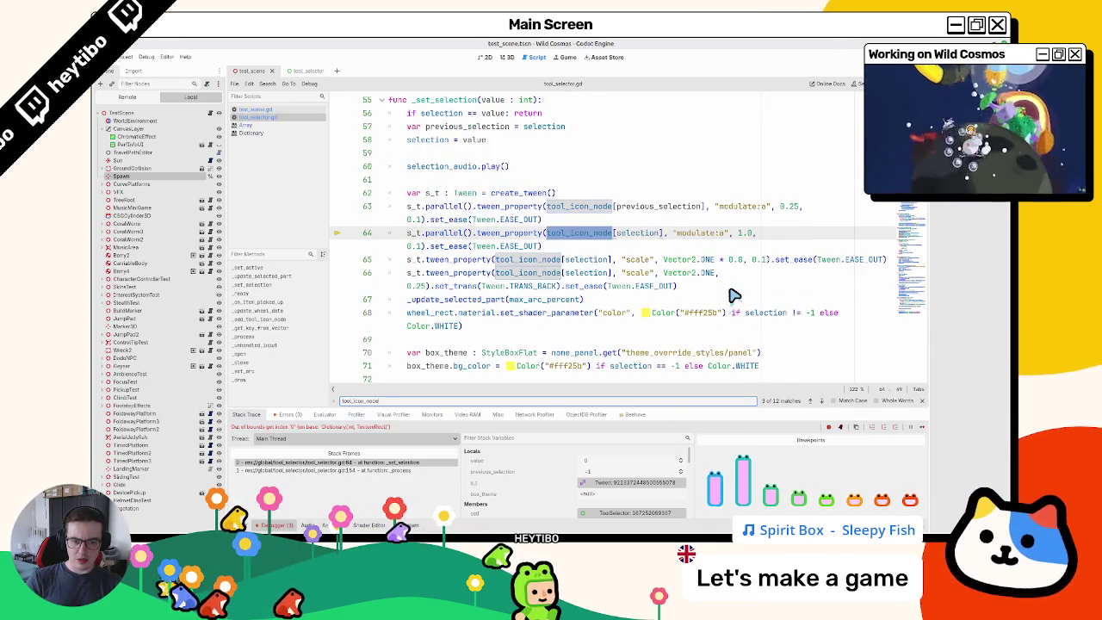
{"action": "key", "text": "Return"}
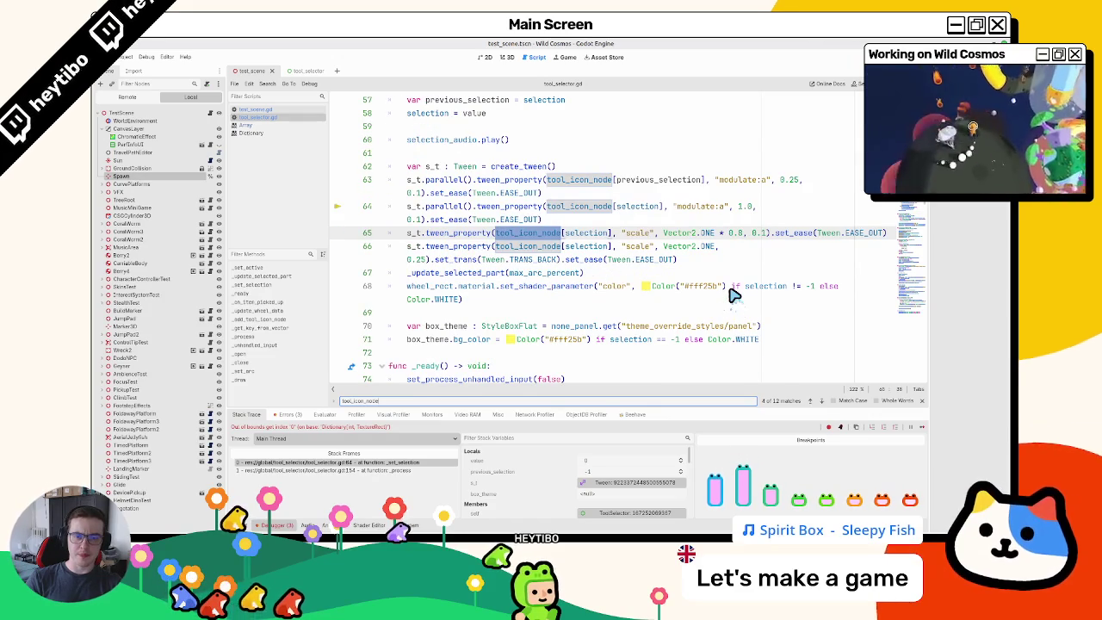
{"action": "key", "text": "Return"}
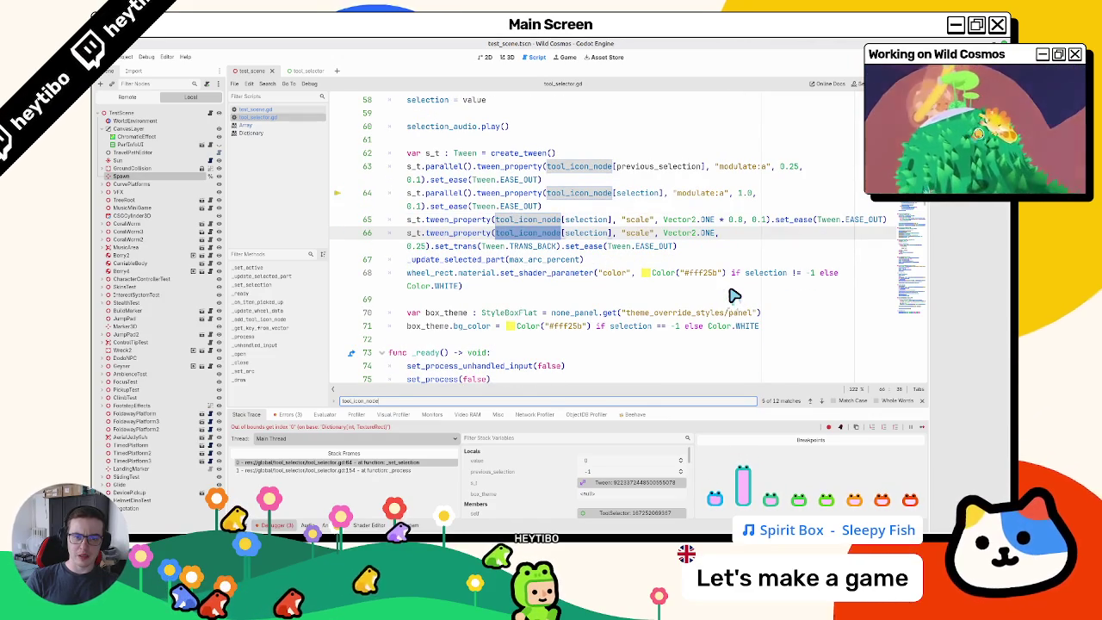
{"action": "key", "text": "Return"}
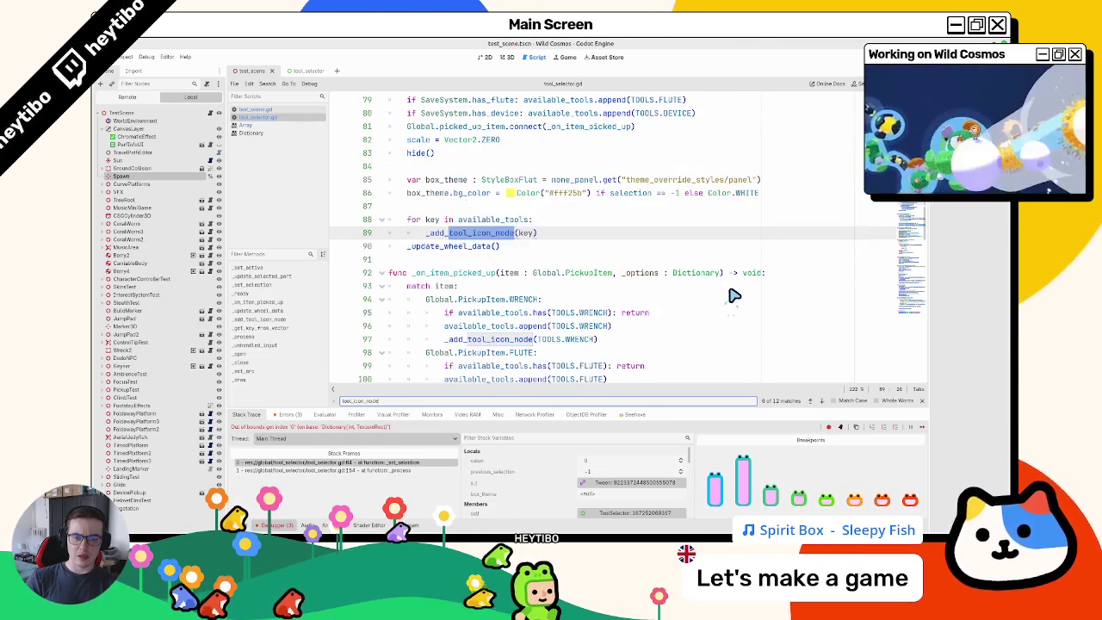
{"action": "key", "text": "Return"}
{"action": "key", "text": "Return"}
{"action": "key", "text": "Return"}
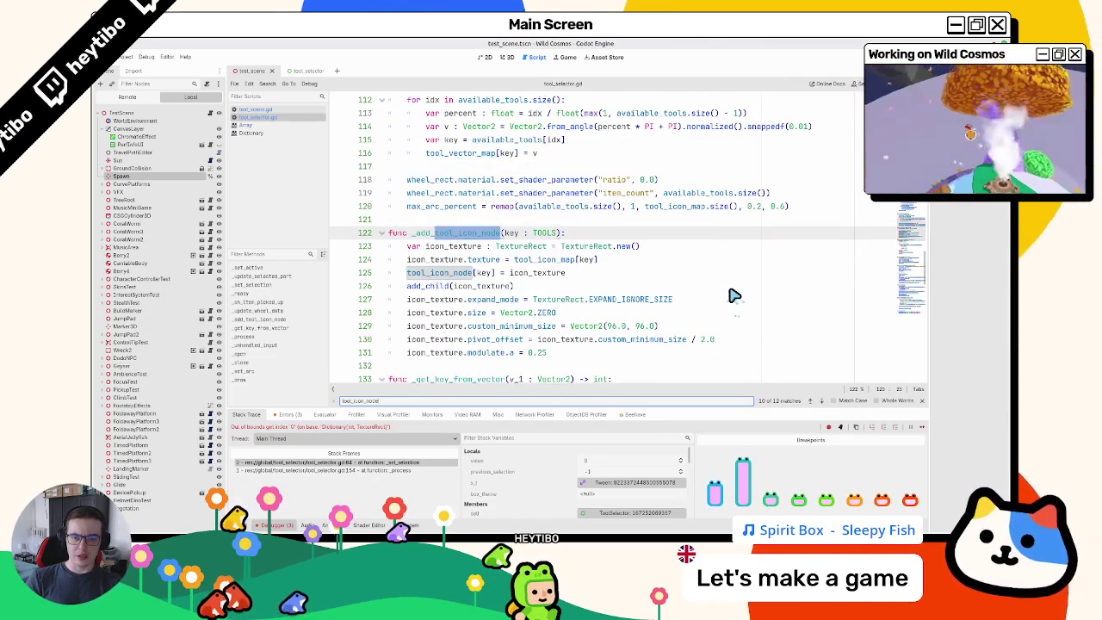
{"action": "key", "text": "Return"}
{"action": "key", "text": "Return"}
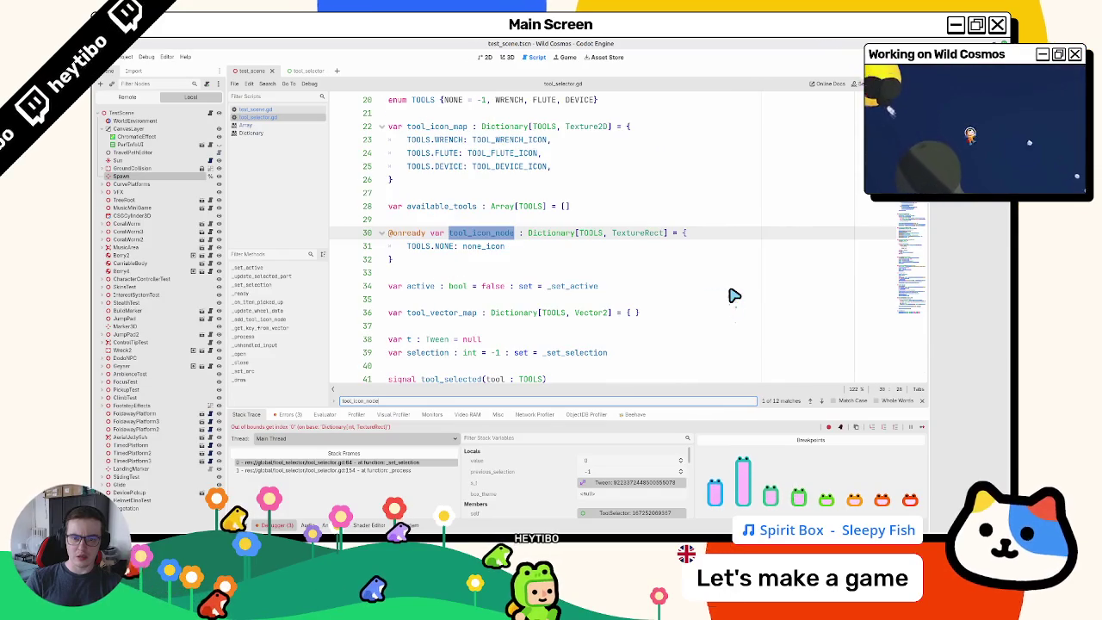
{"action": "key", "text": "Return"}
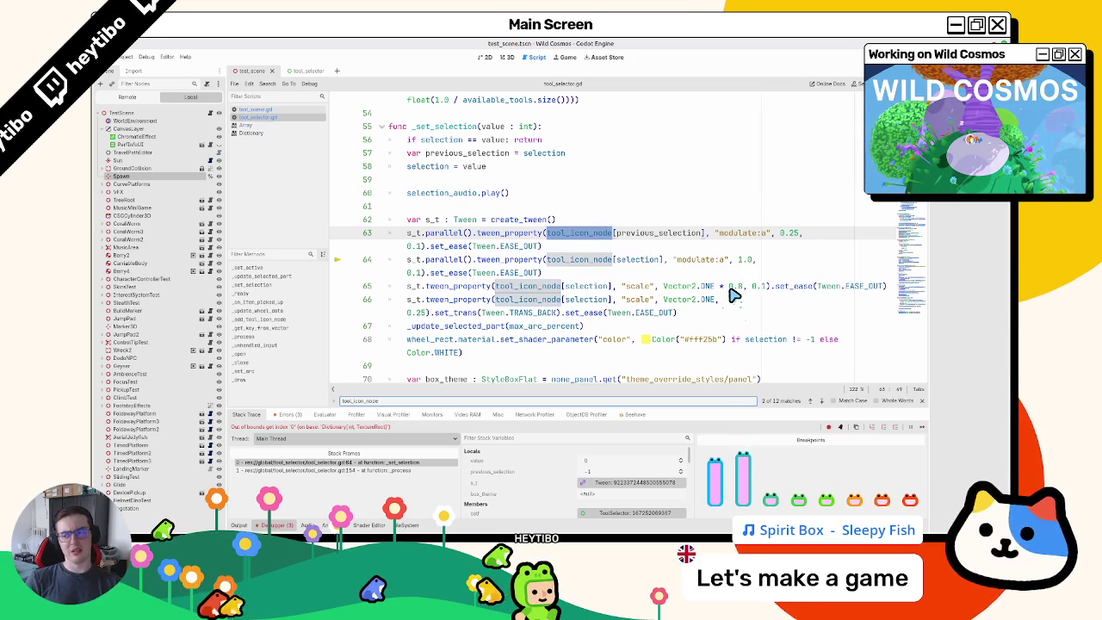
{"action": "key", "text": "Return"}
{"action": "key", "text": "Return"}
{"action": "key", "text": "Return"}
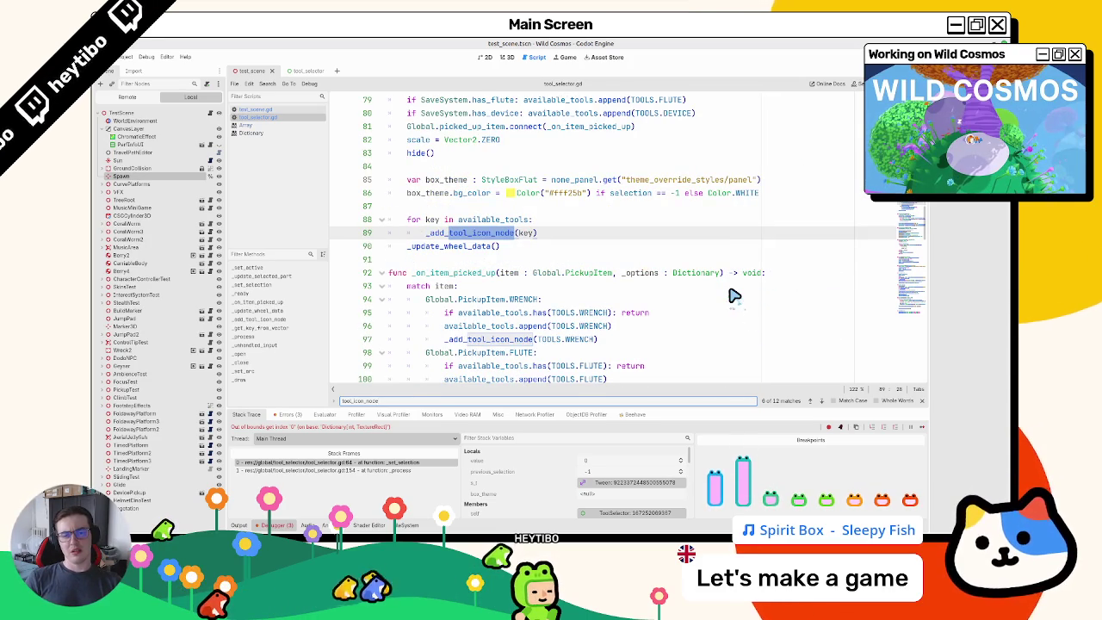
{"action": "key", "text": "Return"}
{"action": "key", "text": "Return"}
{"action": "key", "text": "Return"}
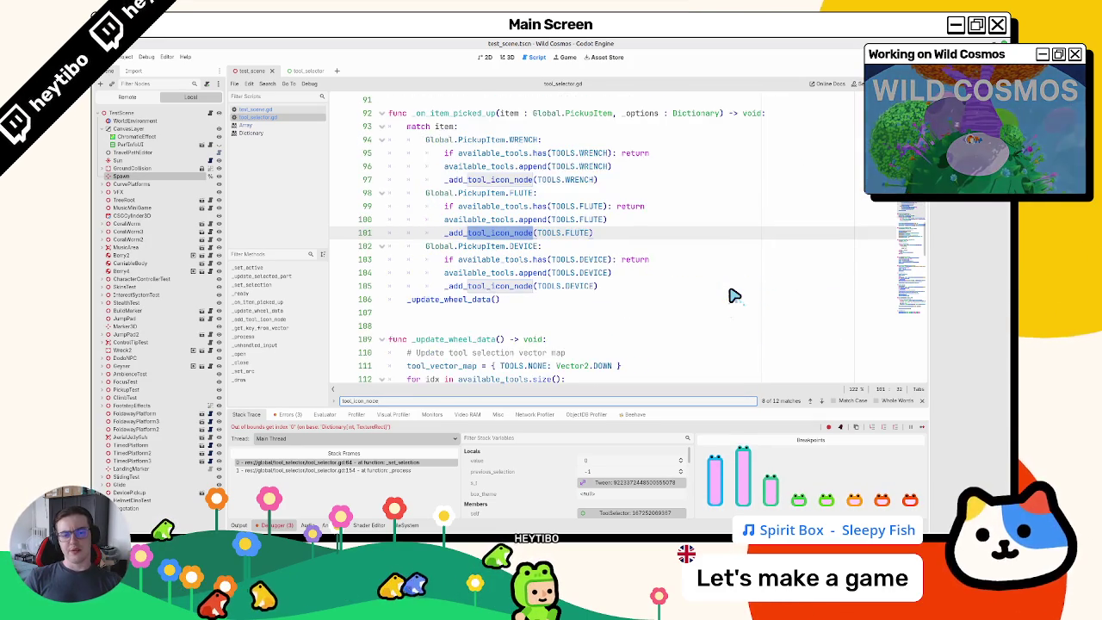
{"action": "key", "text": "Return"}
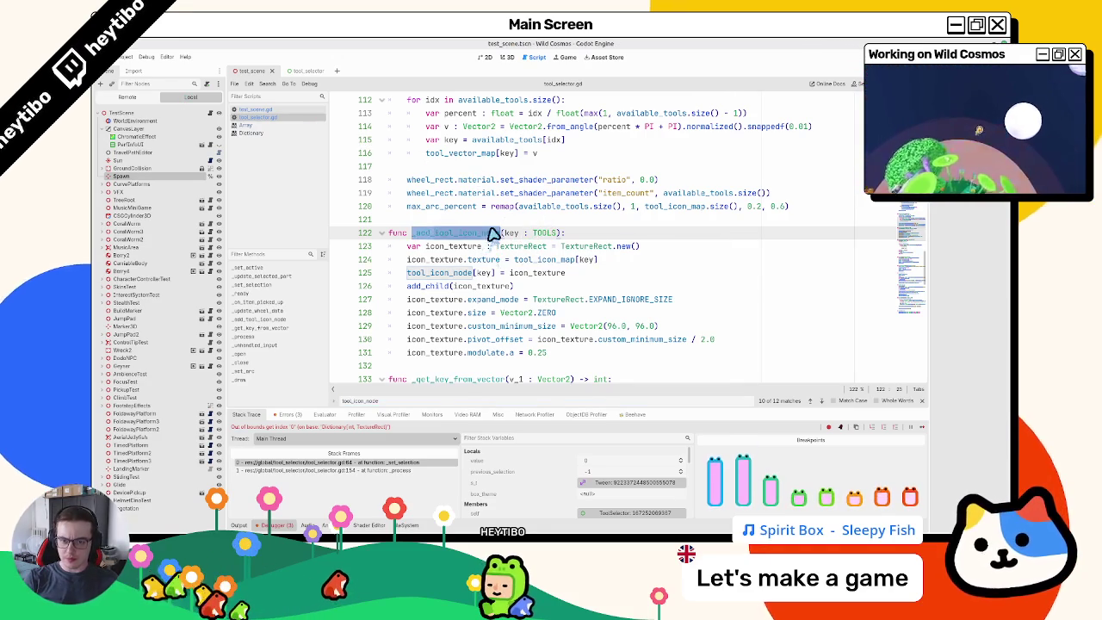
{"action": "key", "text": "Escape"}
{"action": "scroll", "coordinate": [496, 231], "scroll_direction": "down", "scroll_amount": 4}
{"action": "scroll", "coordinate": [495, 225], "scroll_direction": "down", "scroll_amount": 3}
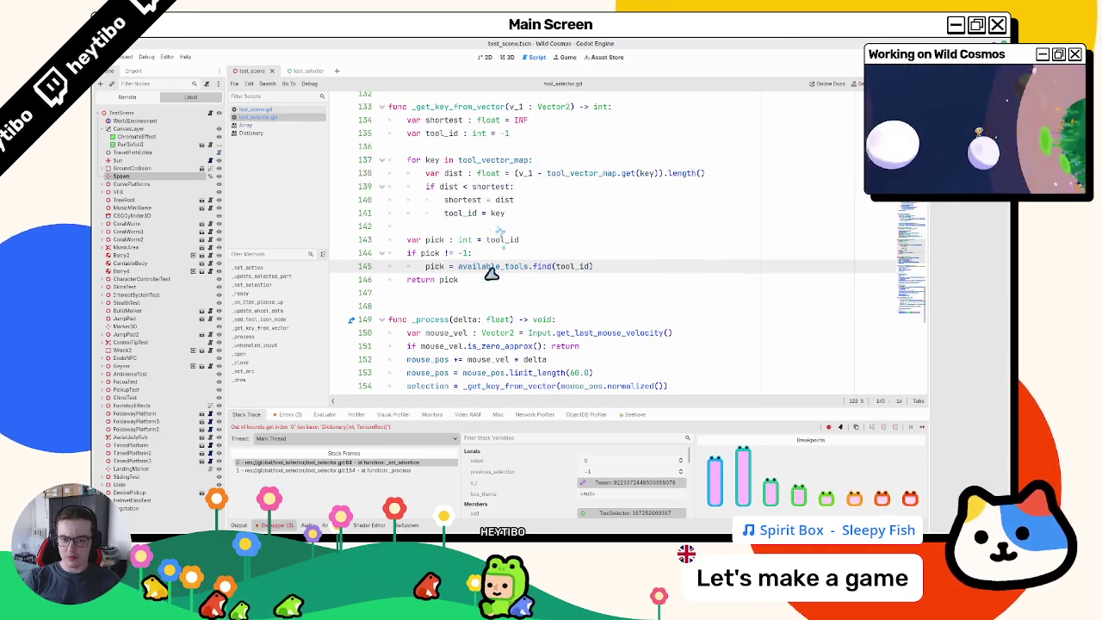
{"action": "mouse_move", "coordinate": [492, 269]}
{"action": "left_mouse_down"}
{"action": "mouse_move", "coordinate": [451, 255]}
{"action": "mouse_move", "coordinate": [448, 269]}
{"action": "left_mouse_up"}
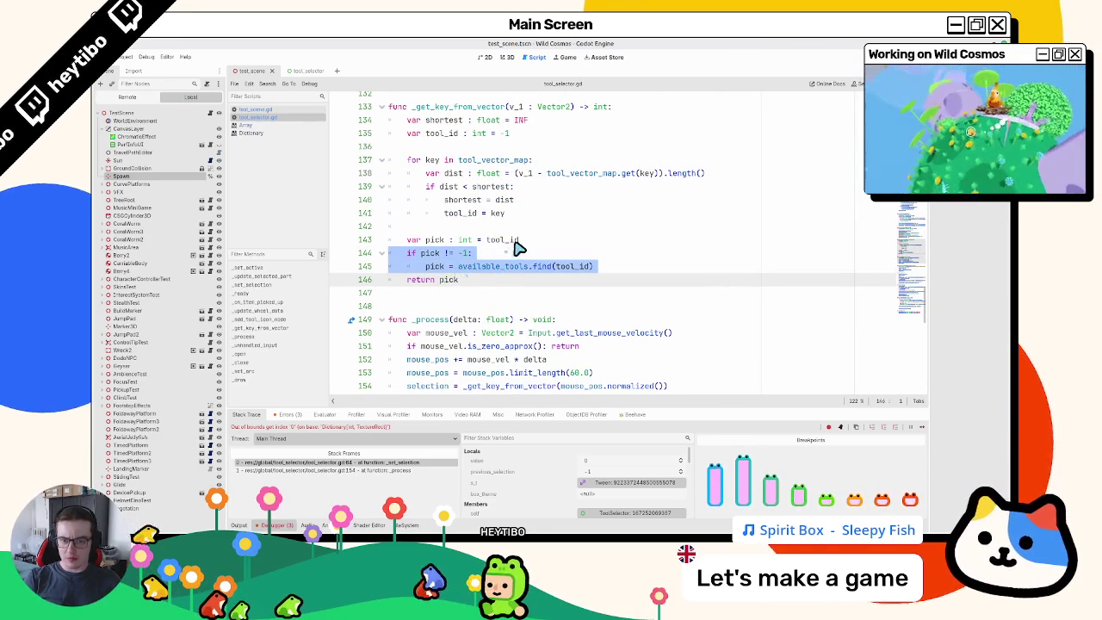
{"action": "key", "text": "ctrl+k"}
{"action": "key", "text": "F5"}
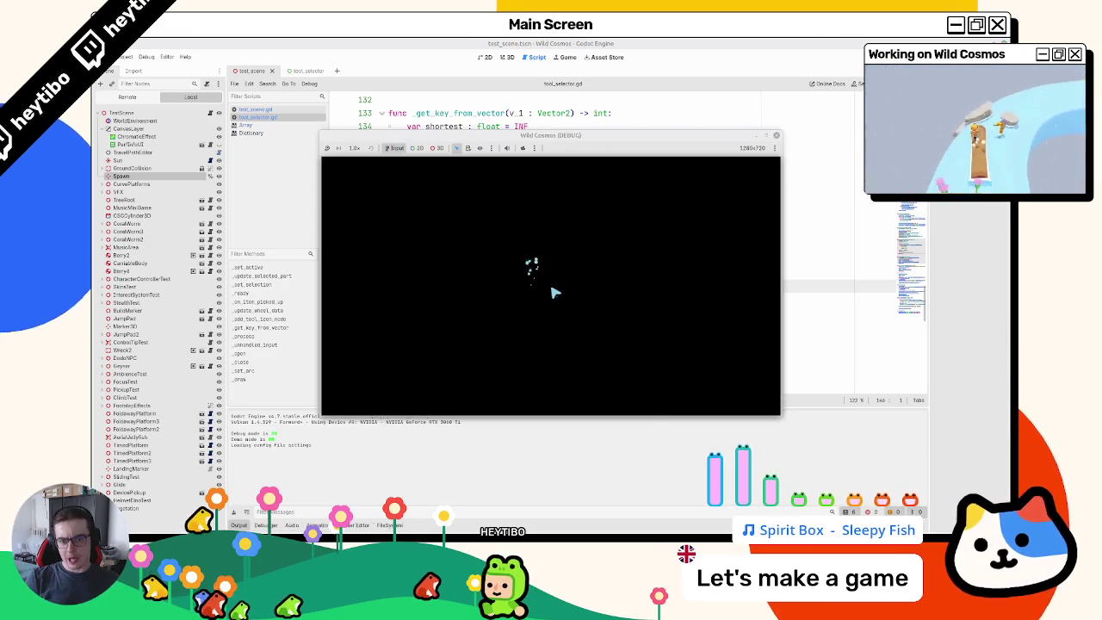
{"action": "key", "text": "Tab"}
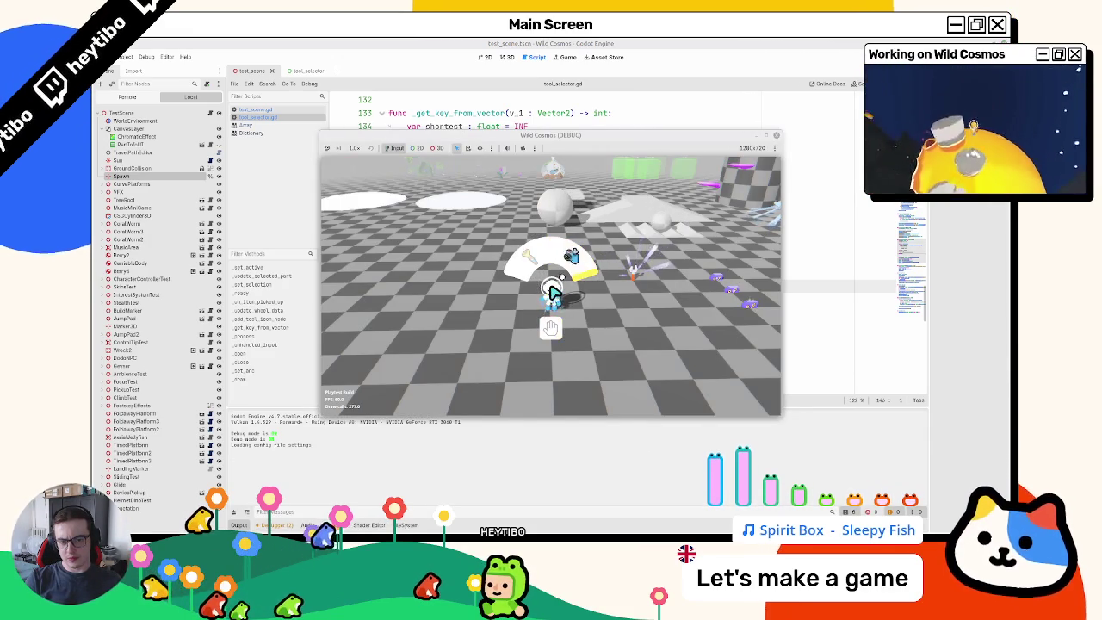
{"action": "left_click", "coordinate": [551, 293]}
{"action": "key", "text": "Tab"}
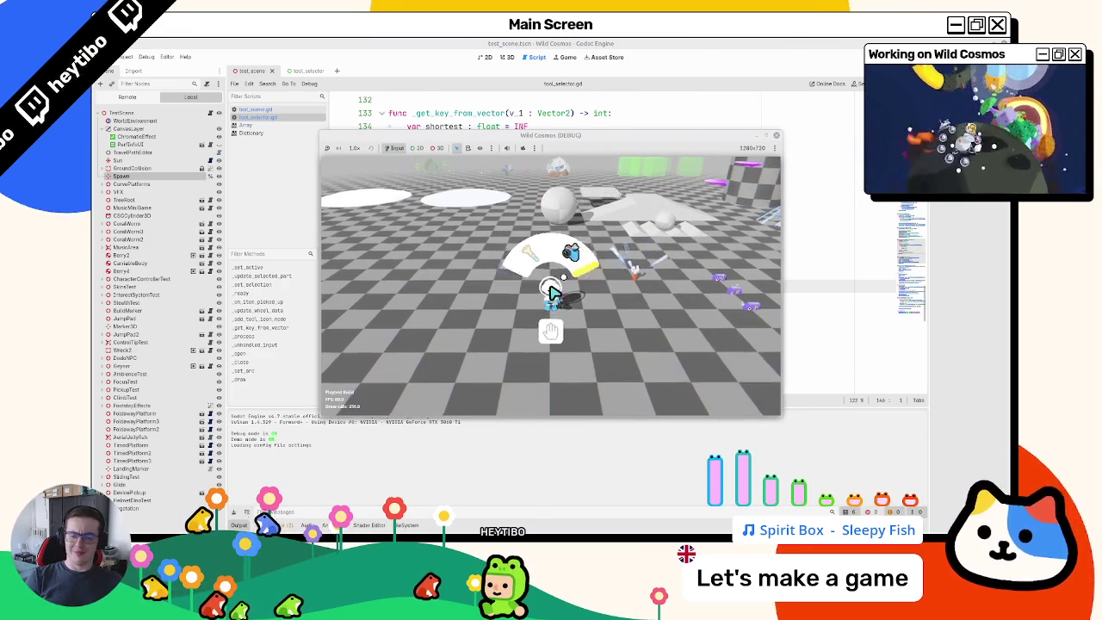
{"action": "key", "text": "F8"}
{"action": "left_click_drag", "start_coordinate": [595, 273], "coordinate": [435, 263]}
{"action": "key", "text": "ctrl+k"}
{"action": "double_click", "coordinate": [431, 261]}
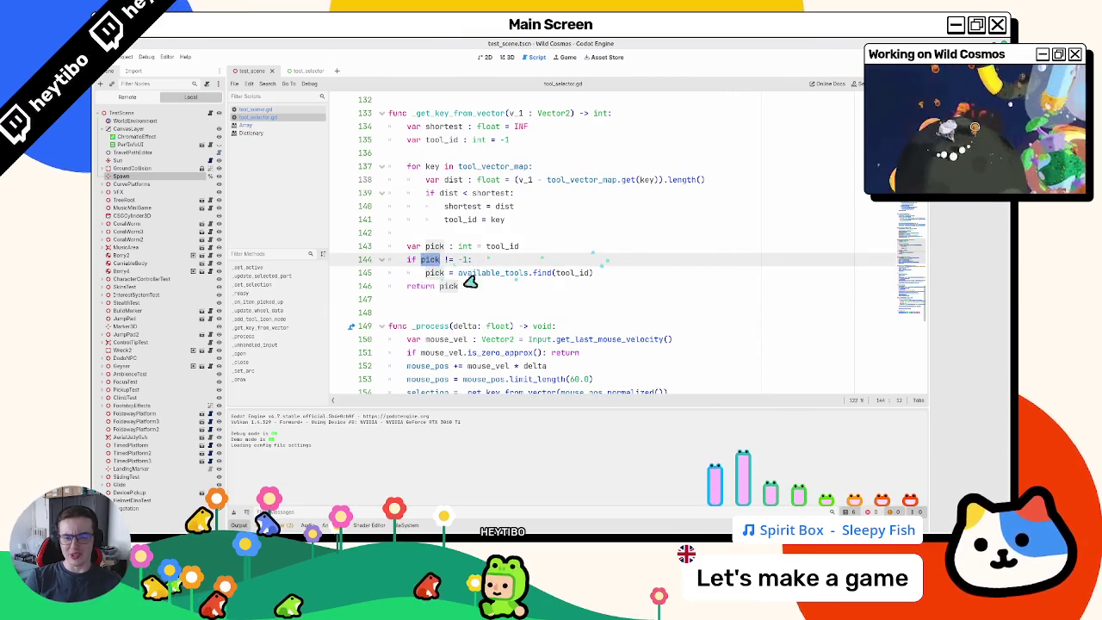
{"action": "scroll", "coordinate": [465, 250], "scroll_direction": "up", "scroll_amount": 2}
{"action": "double_click", "coordinate": [457, 193]}
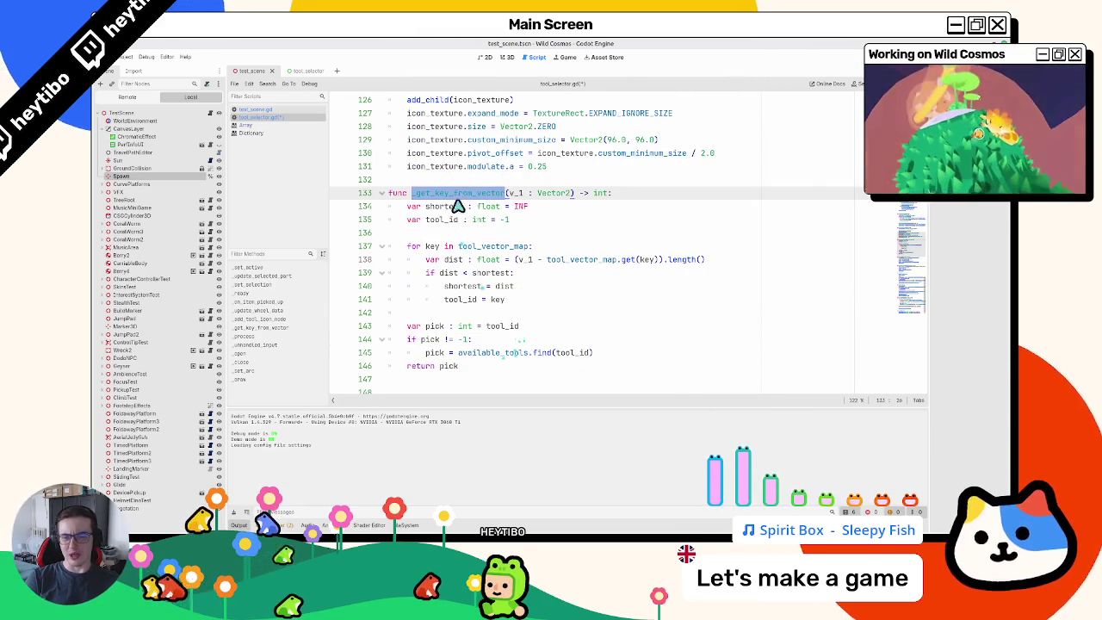
Step: Search for set_sel, jump to _set_selection, and highlight previous_selection on line 57
{"action": "key", "text": "ctrl+f"}
{"action": "type", "text": "s"}
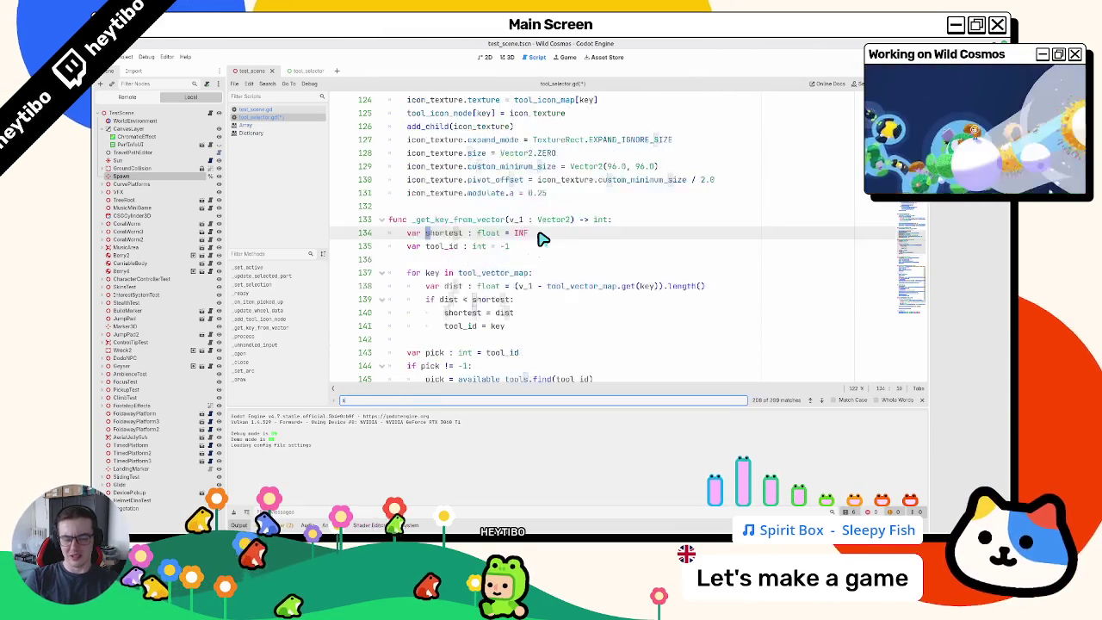
{"action": "type", "text": "et_selection"}
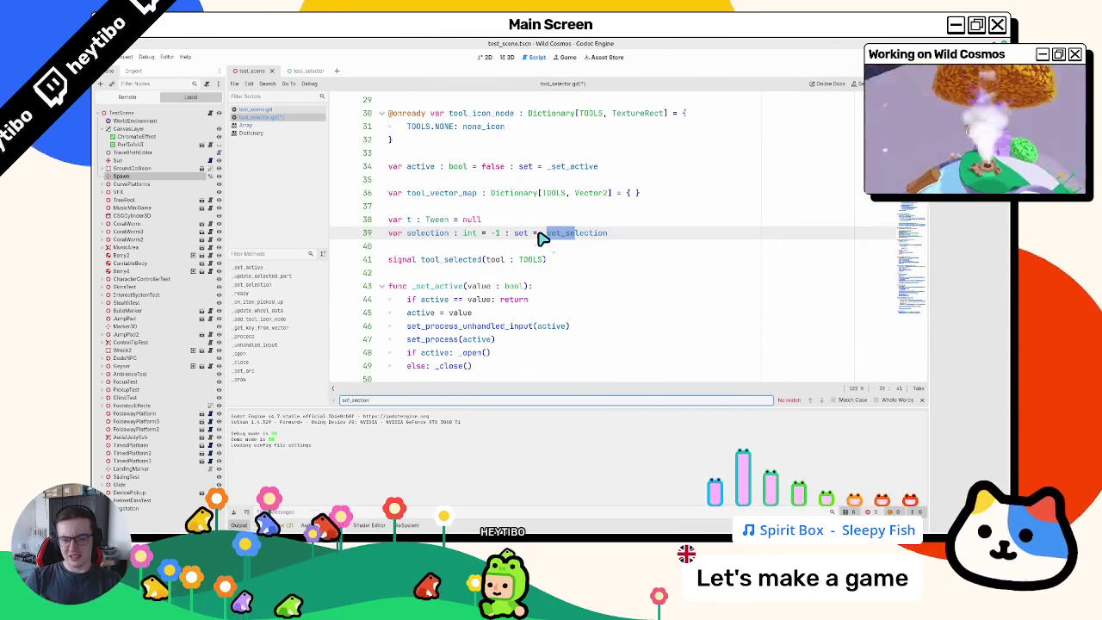
{"action": "key", "text": "Escape"}
{"action": "left_click", "coordinate": [572, 234], "text": "ctrl"}
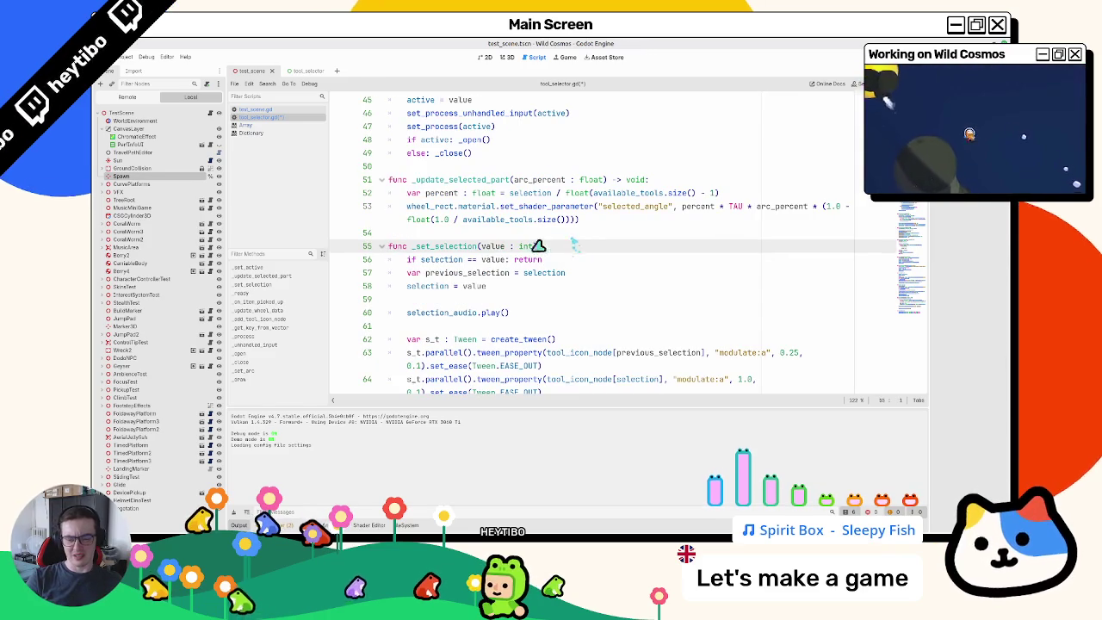
{"action": "scroll", "coordinate": [472, 257], "scroll_direction": "down", "scroll_amount": 3}
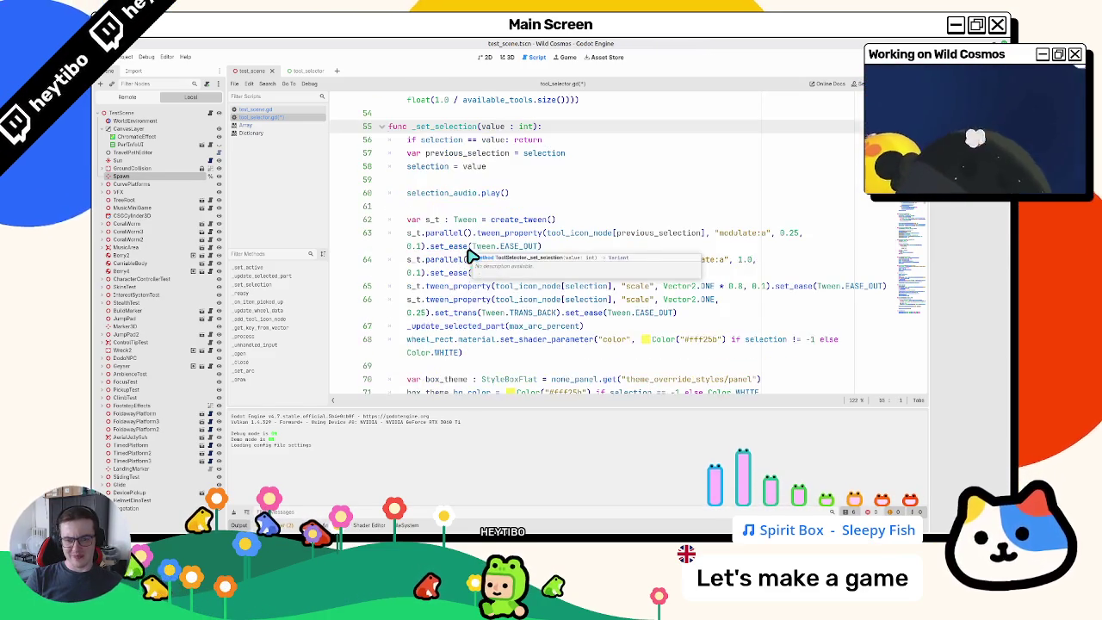
{"action": "scroll", "coordinate": [472, 257], "scroll_direction": "down", "scroll_amount": 1}
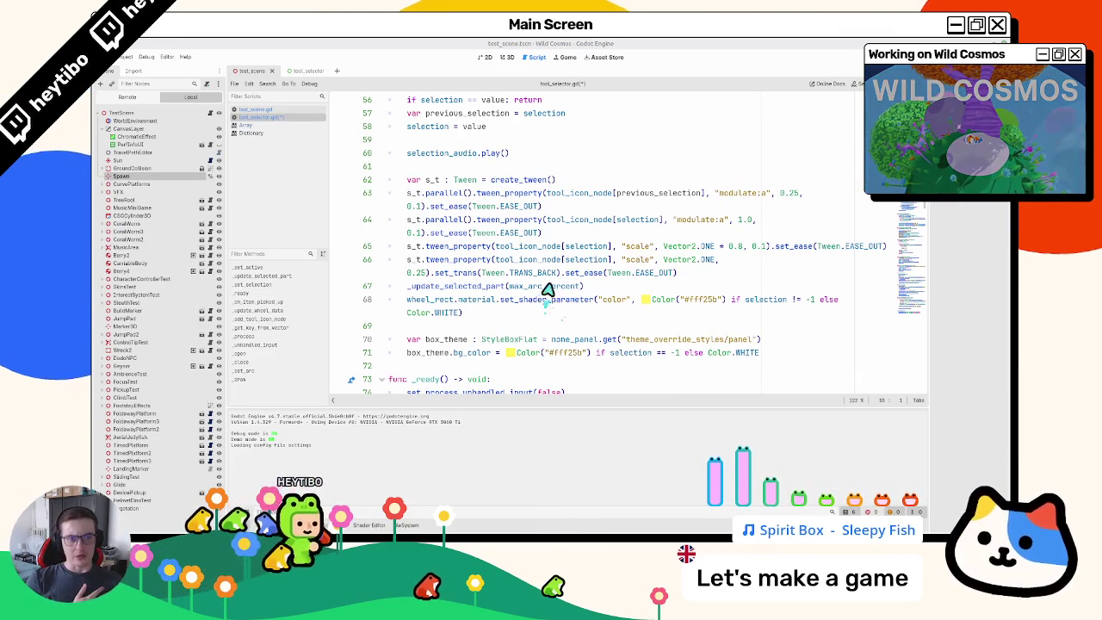
{"action": "scroll", "coordinate": [534, 262], "scroll_direction": "up", "scroll_amount": 2}
{"action": "double_click", "coordinate": [455, 193]}
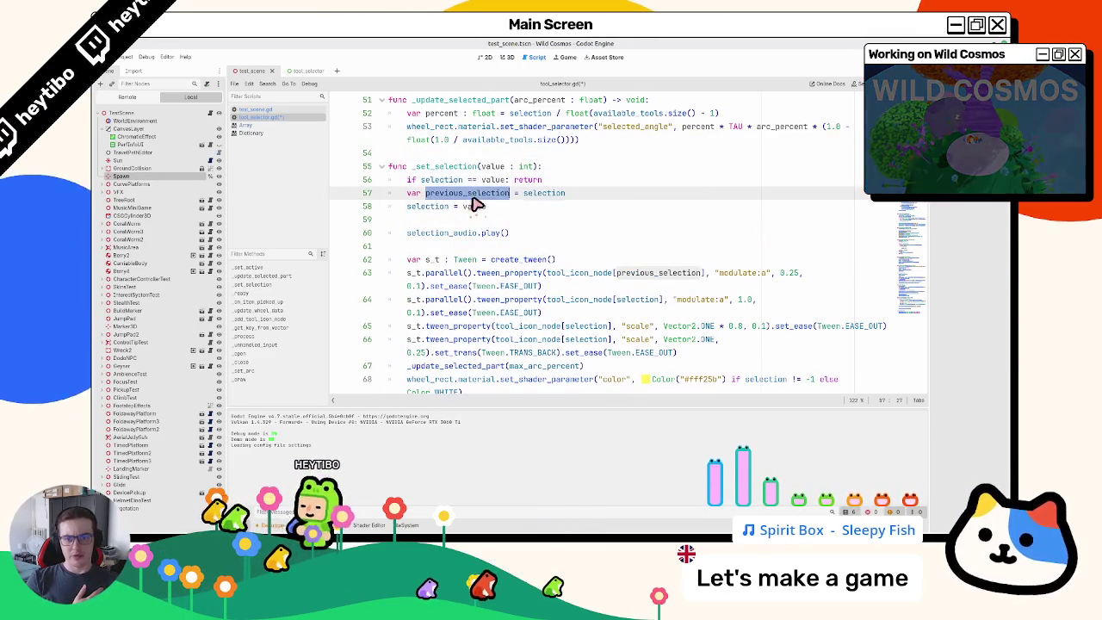
Step: Add print(selection) after selection = value on line 59, then save and rerun the game
{"action": "left_click", "coordinate": [472, 222]}
{"action": "type", "text": "print(se"}
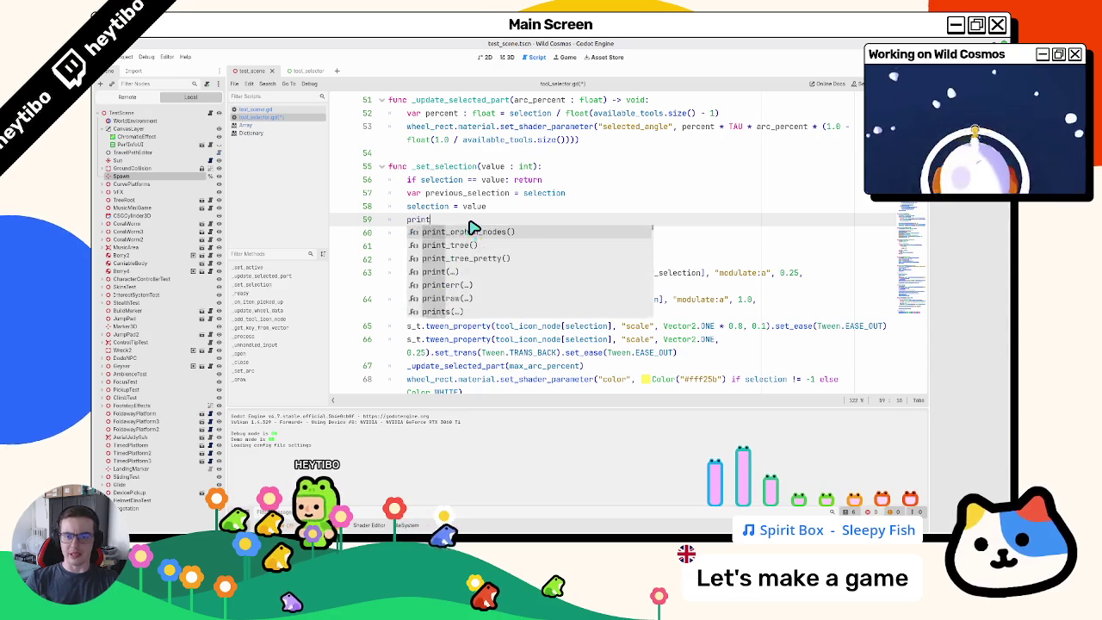
{"action": "type", "text": "le"}
{"action": "key", "text": "Return"}
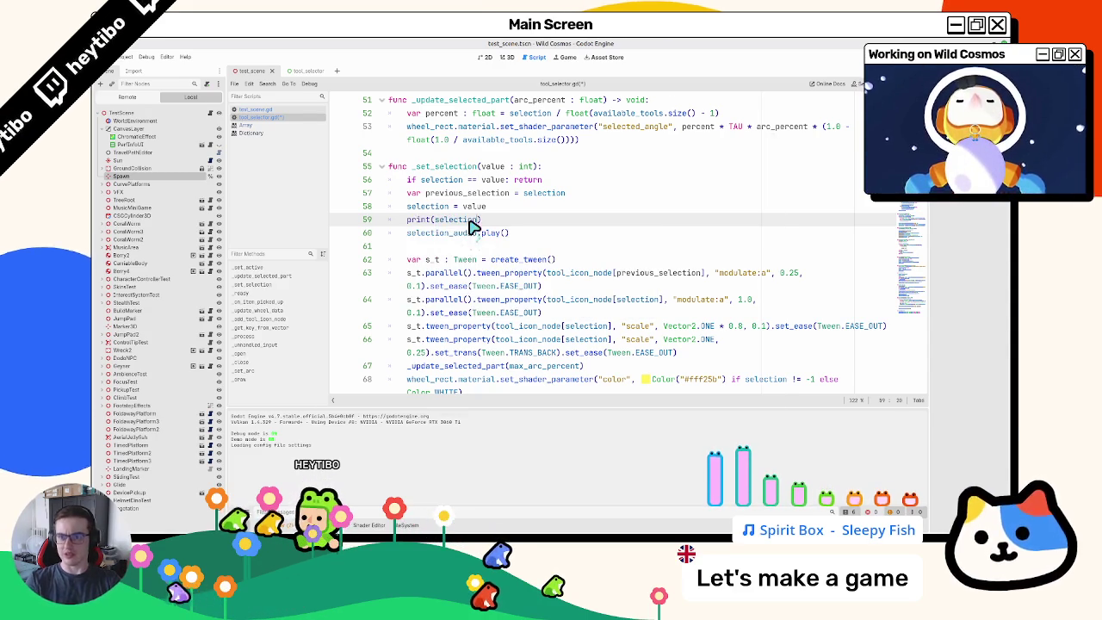
{"action": "key", "text": "F5"}
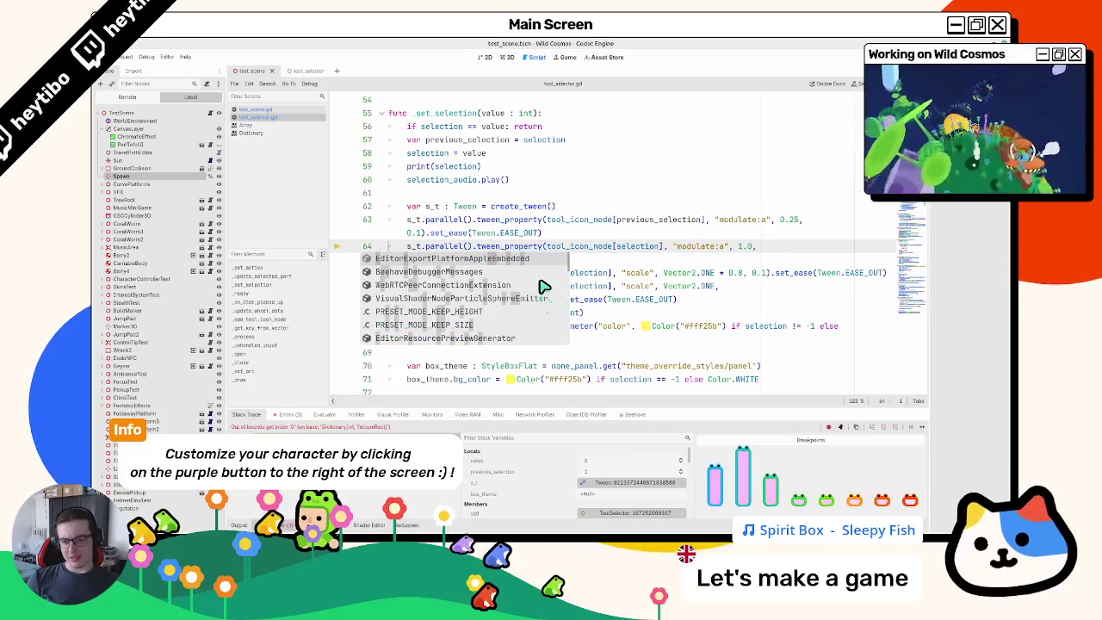
{"action": "key", "text": "F5"}
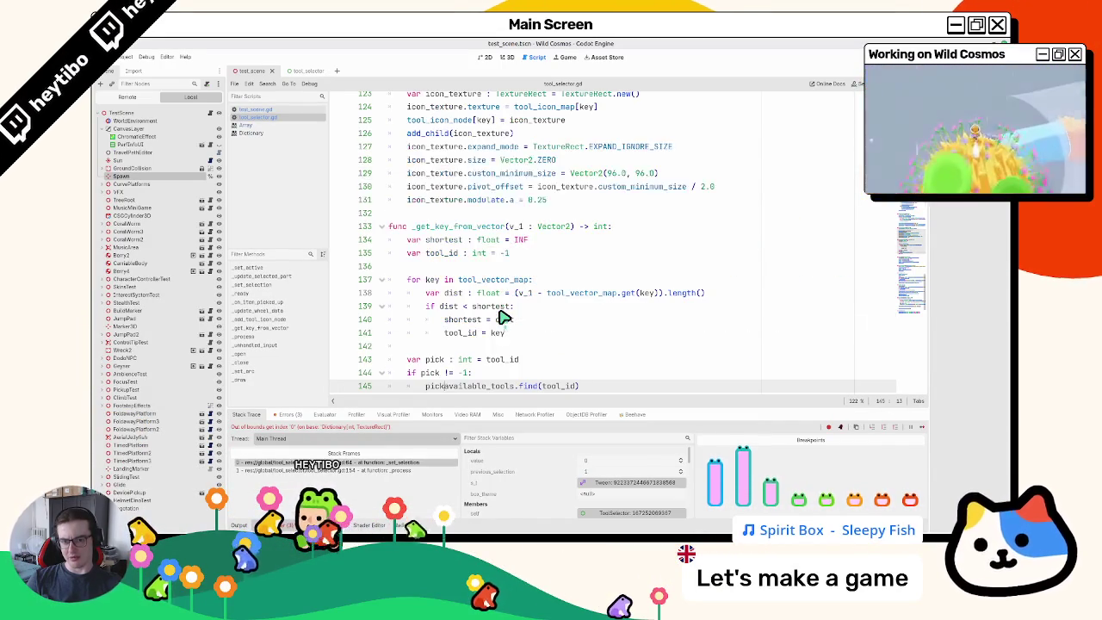
Step: Fix line 145 to 'pick =' and comment out the pick != -1 check on lines 144–145
{"action": "type", "text": "="}
{"action": "scroll", "coordinate": [505, 315], "scroll_direction": "down", "scroll_amount": 3}
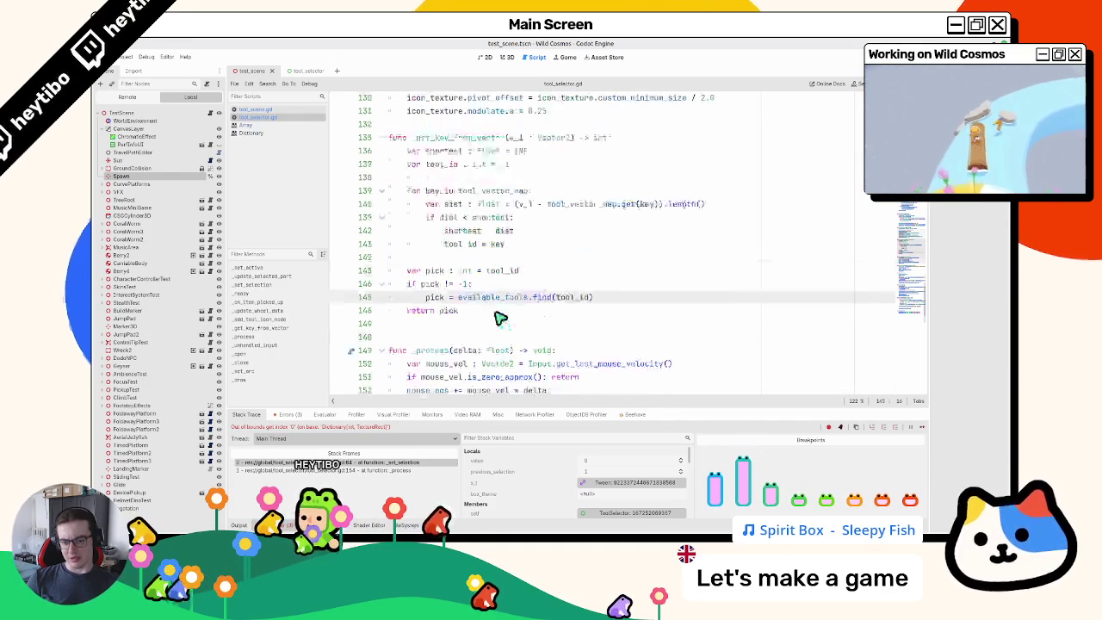
{"action": "left_click_drag", "start_coordinate": [428, 272], "coordinate": [430, 254]}
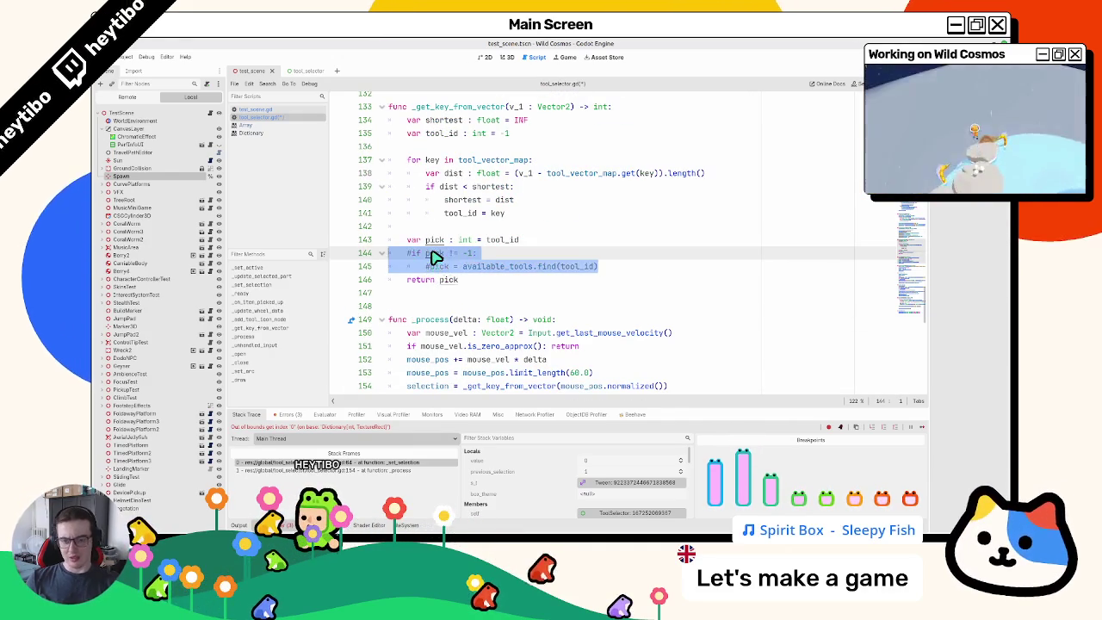
{"action": "key", "text": "ctrl+k"}
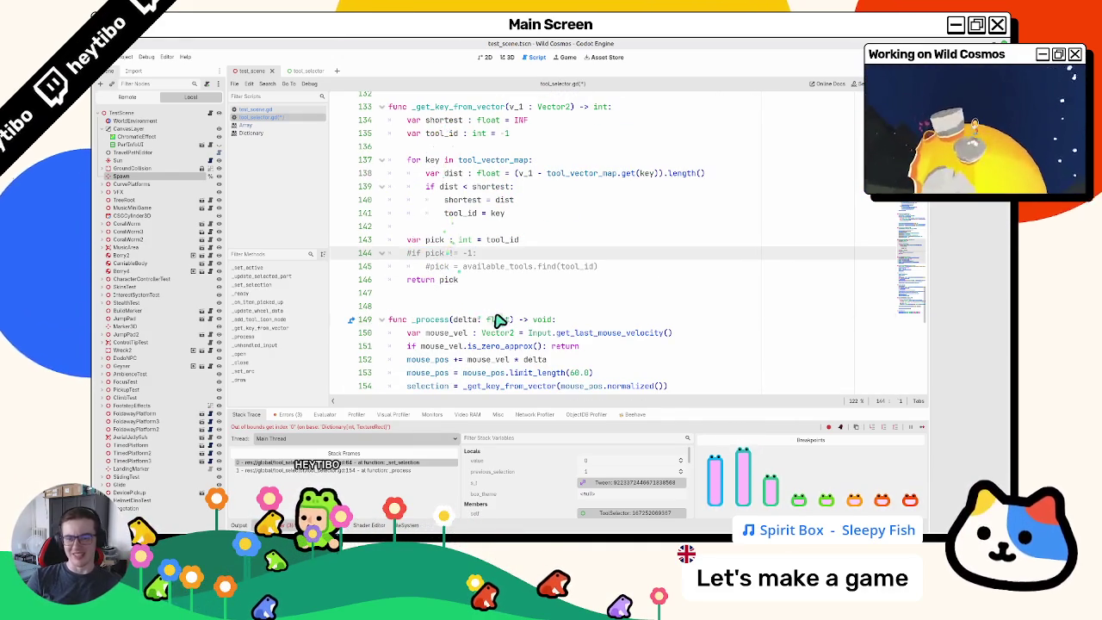
Step: Search for _set_selec to reach _set_selection and place the caret on empty line 59
{"action": "key", "text": "ctrl+f"}
{"action": "type", "text": "_set_selec"}
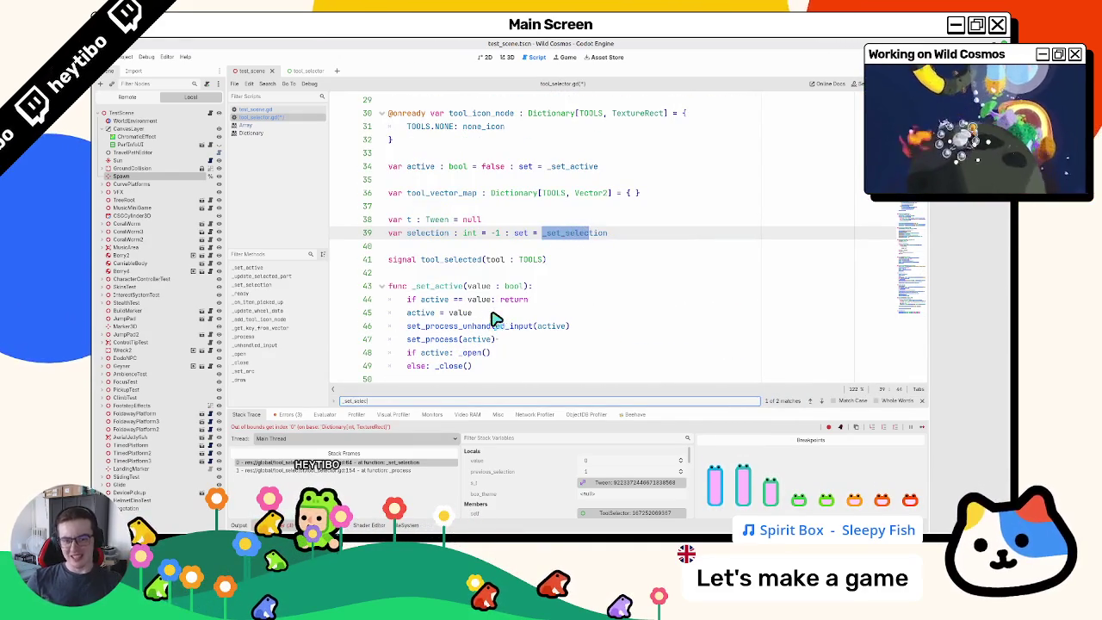
{"action": "key", "text": "Escape"}
{"action": "left_click", "coordinate": [561, 235], "text": "ctrl"}
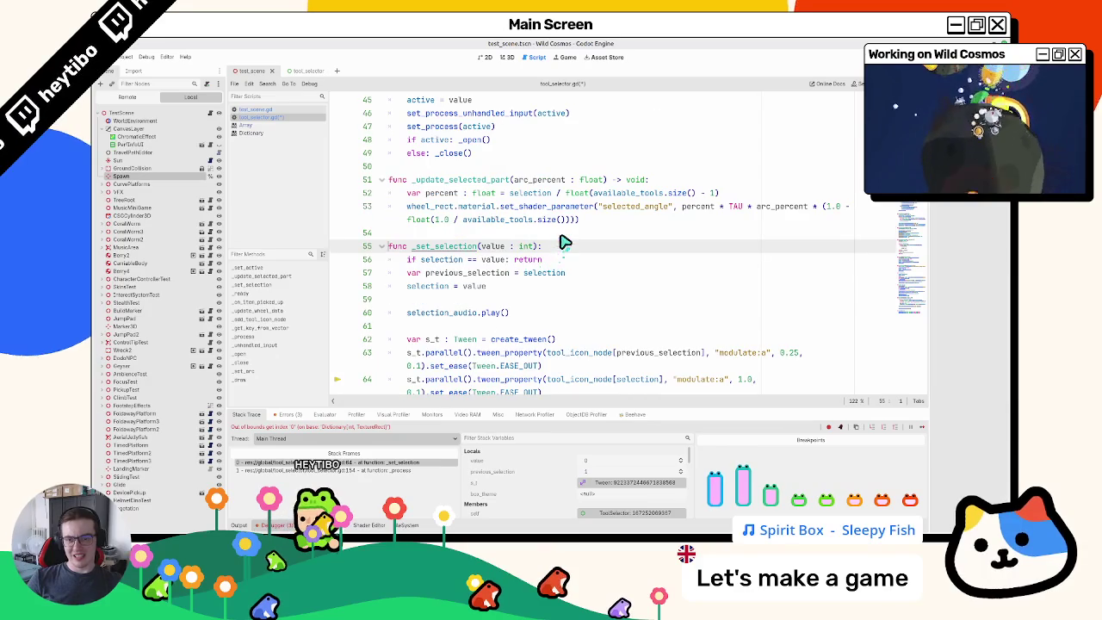
{"action": "left_click", "coordinate": [459, 301]}
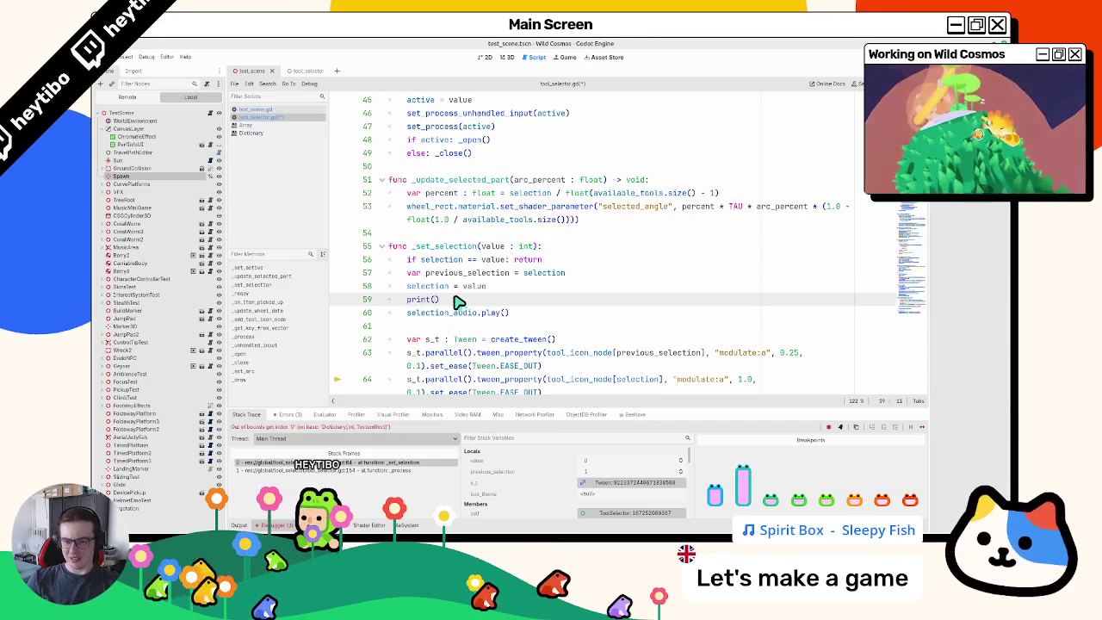
Step: Run the game, open and close the tool wheel a few times, stop it, and undo the print(selection) line
{"action": "key", "text": "F5"}
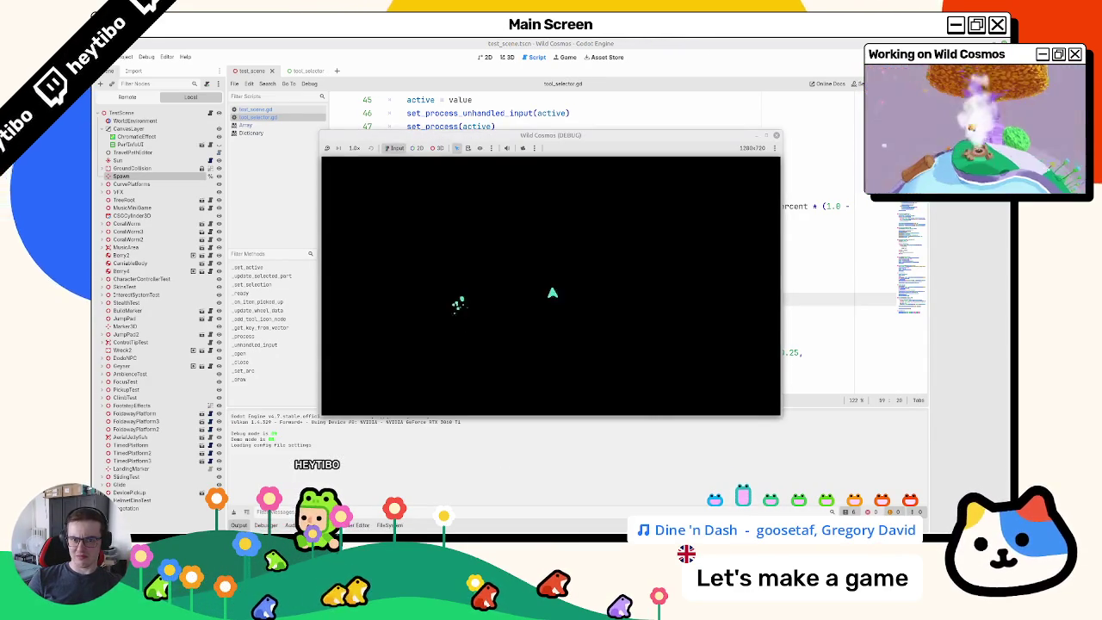
{"action": "key", "text": "Tab"}
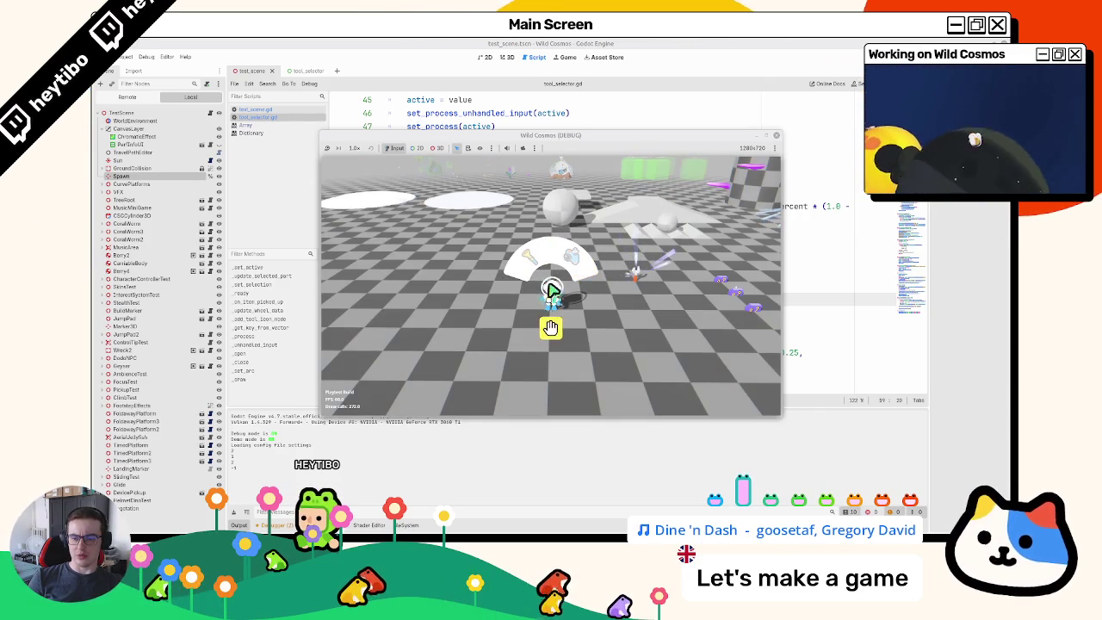
{"action": "key", "text": "Tab"}
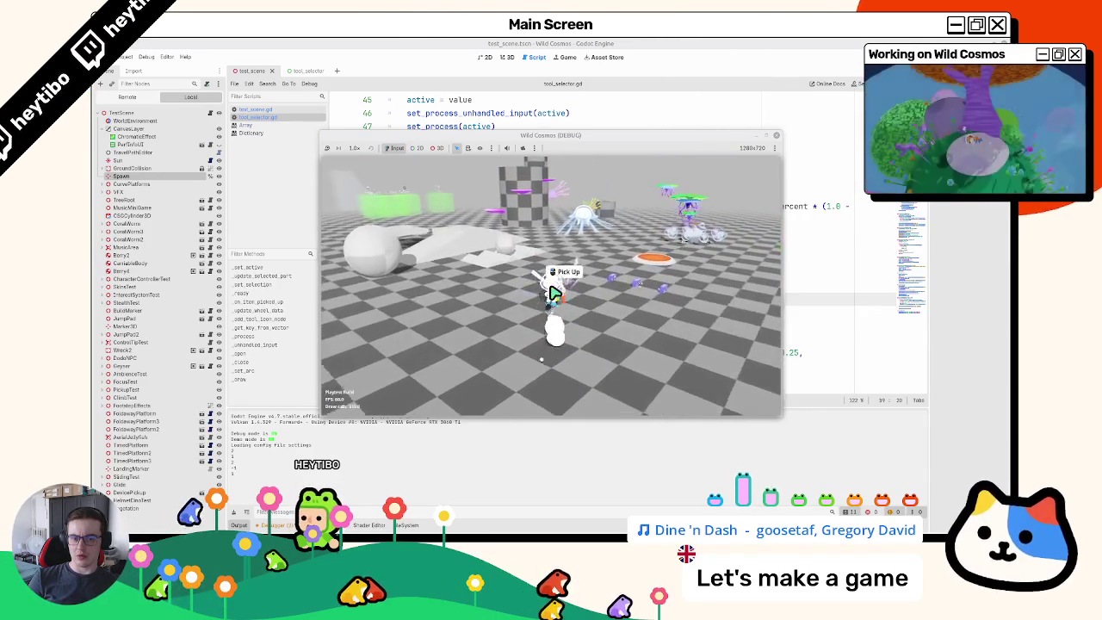
{"action": "key", "text": "Tab"}
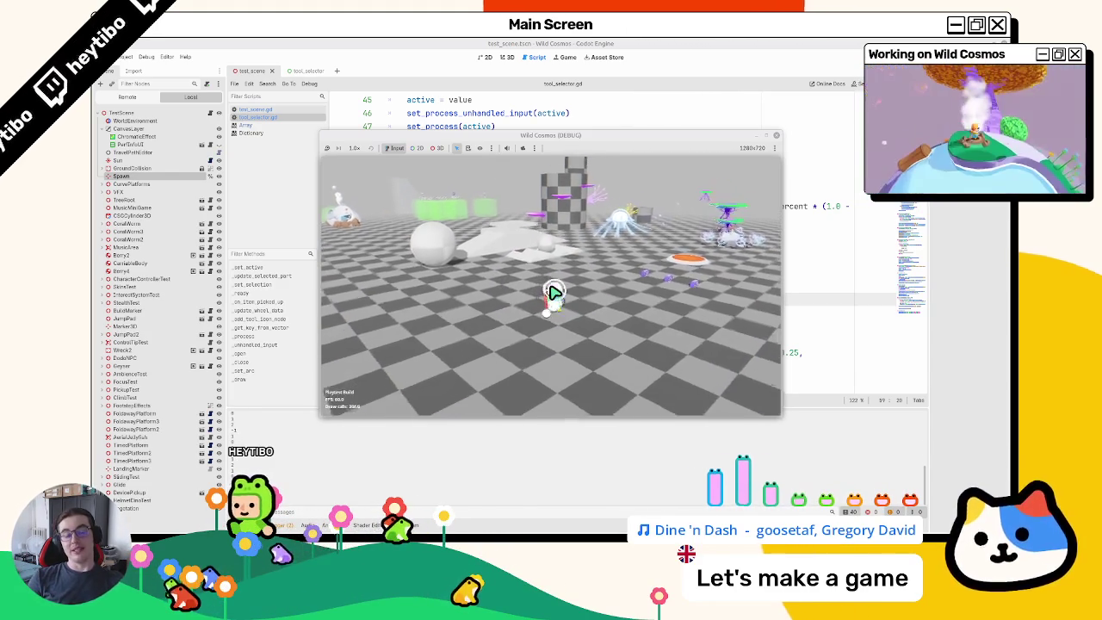
{"action": "key", "text": "F8"}
{"action": "key", "text": "ctrl+z"}
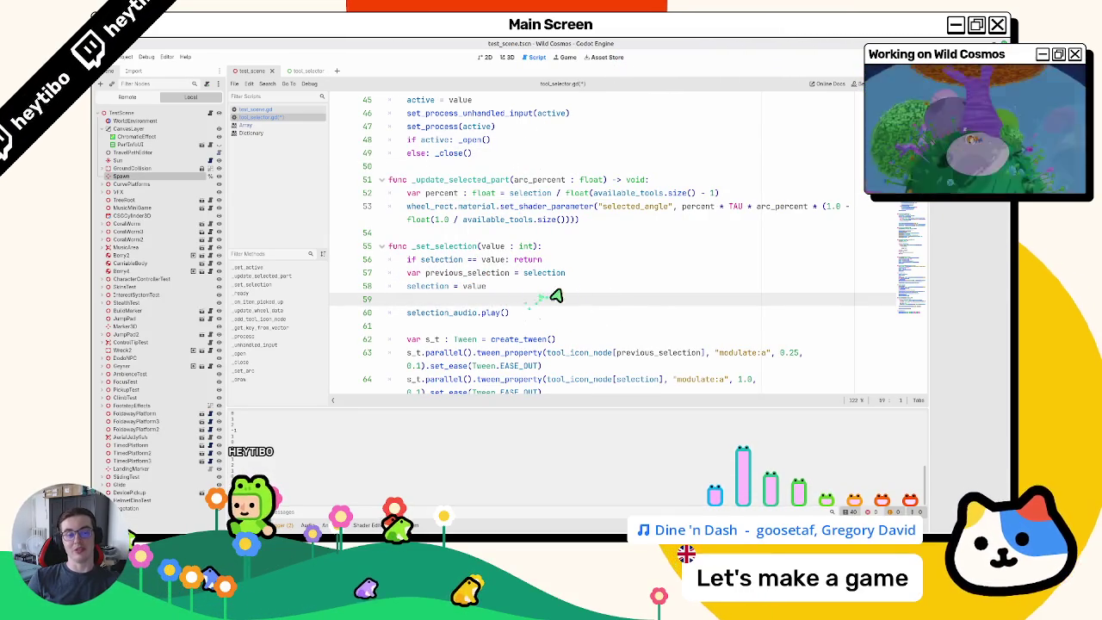
Step: Restore lines 144–145 in _get_key_from_vector, then comment them out again
{"action": "scroll", "coordinate": [655, 276], "scroll_direction": "down", "scroll_amount": 15}
{"action": "key", "text": "ctrl+y"}
{"action": "key", "text": "ctrl+y"}
{"action": "key", "text": "ctrl+y"}
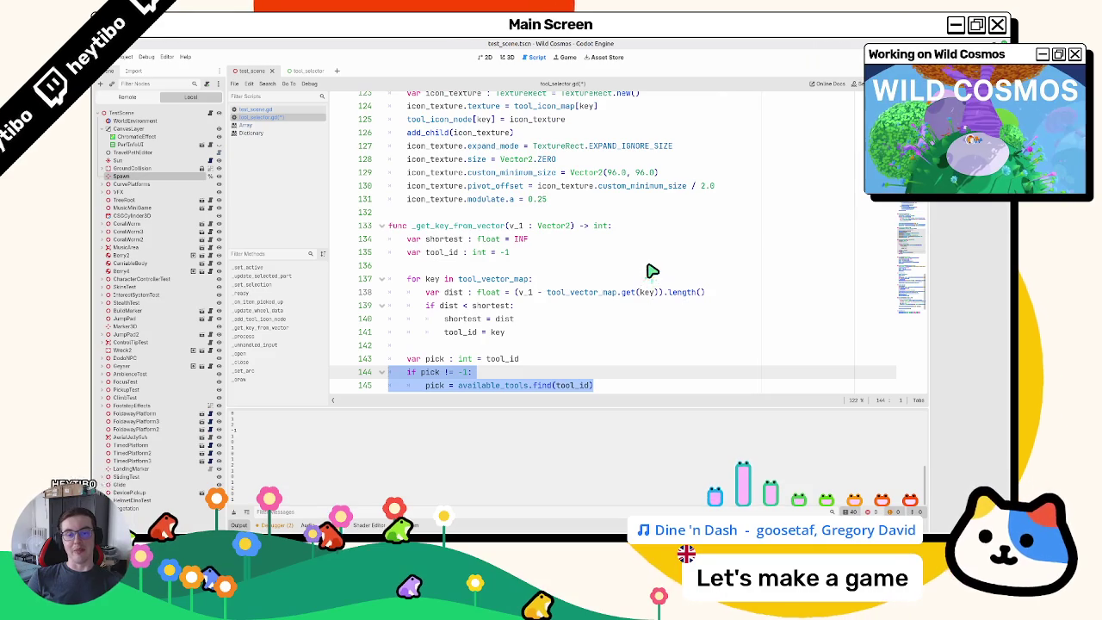
{"action": "scroll", "coordinate": [652, 271], "scroll_direction": "down", "scroll_amount": 4}
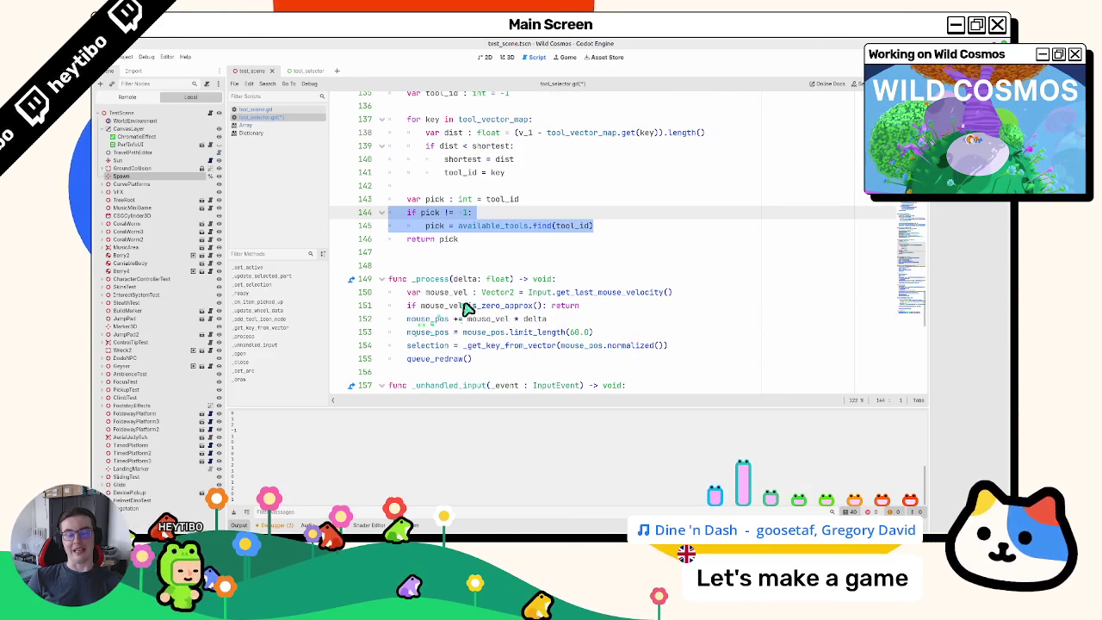
{"action": "key", "text": "ctrl+k"}
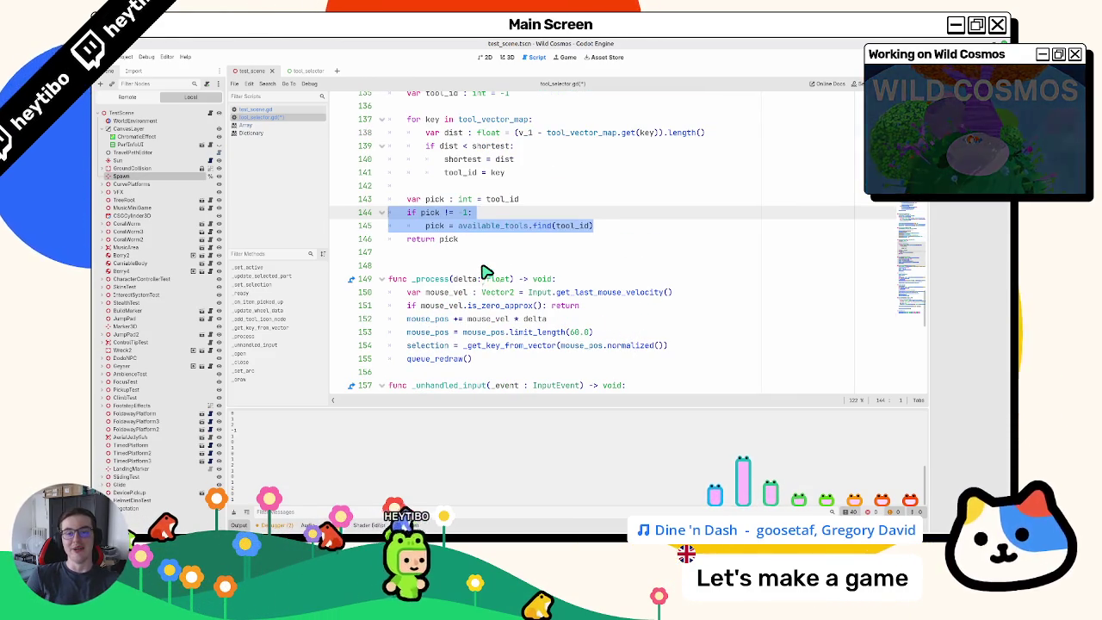
{"action": "scroll", "coordinate": [486, 272], "scroll_direction": "up", "scroll_amount": 4}
Step: Select the find lookup on lines 144–145 and check the editing options for those lines
{"action": "type", "text": "="}
{"action": "scroll", "coordinate": [486, 273], "scroll_direction": "down", "scroll_amount": 2}
{"action": "double_click", "coordinate": [543, 306]}
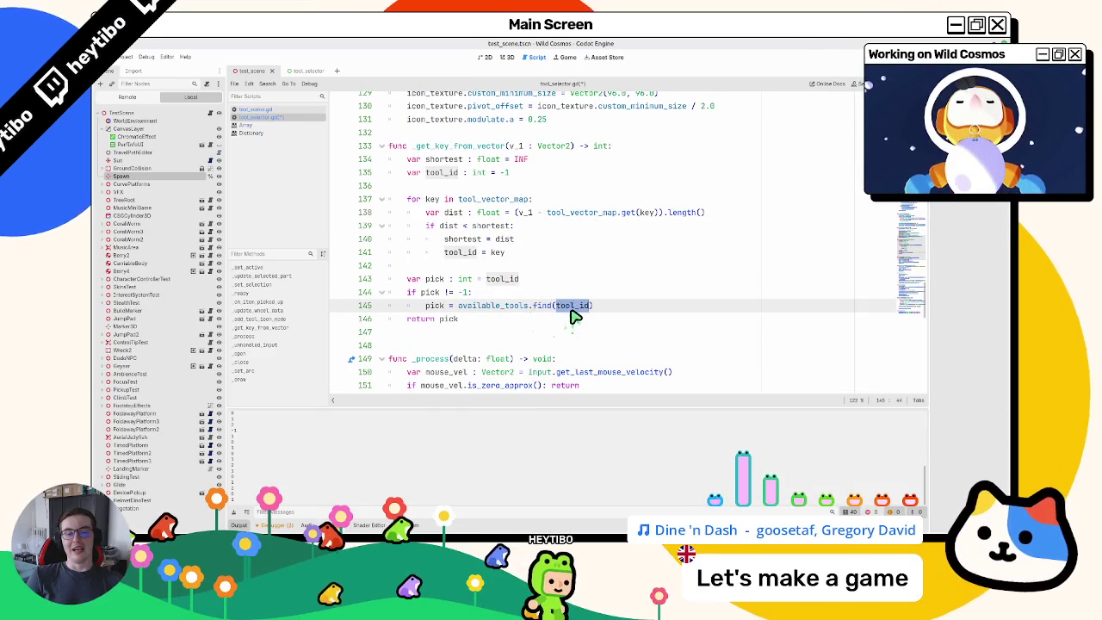
{"action": "key", "text": "Home"}
{"action": "key", "text": "ctrl+shift+Right"}
{"action": "key", "text": "ctrl+shift+Right"}
{"action": "key", "text": "ctrl+shift+Right"}
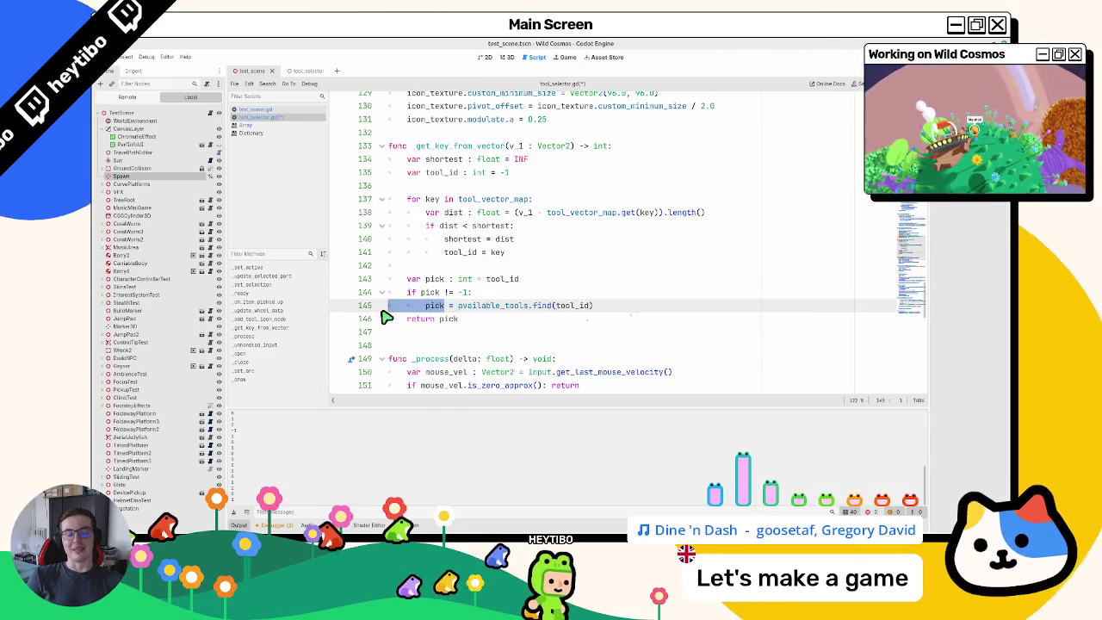
{"action": "left_click", "coordinate": [596, 312]}
{"action": "key", "text": "shift+Up"}
{"action": "key", "text": "shift+Home"}
{"action": "key", "text": "shift+Home"}
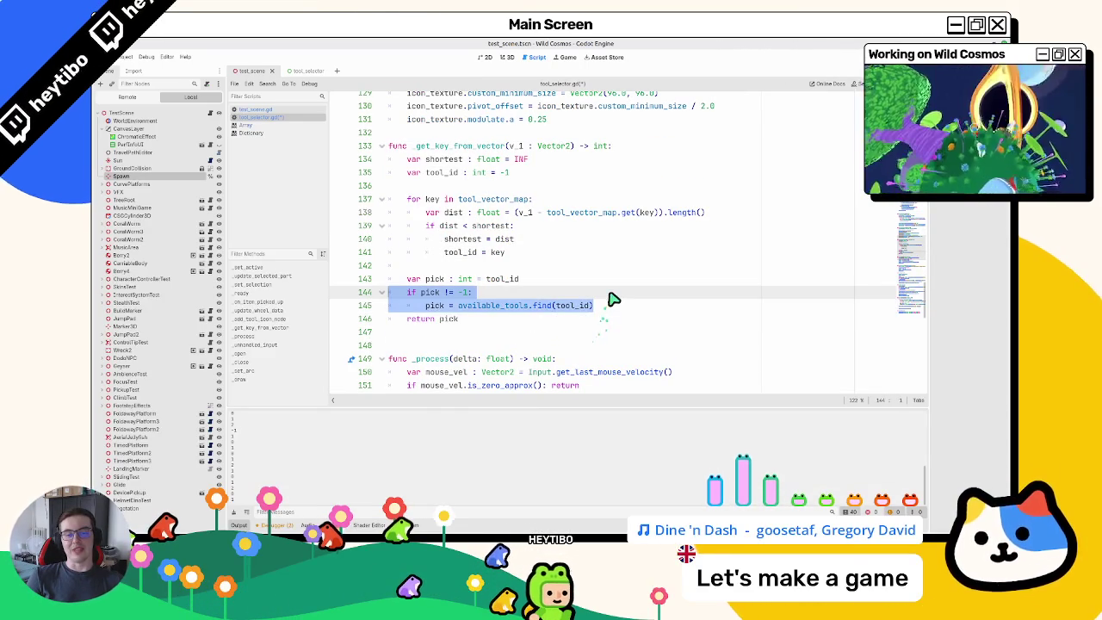
{"action": "right_click", "coordinate": [614, 300]}
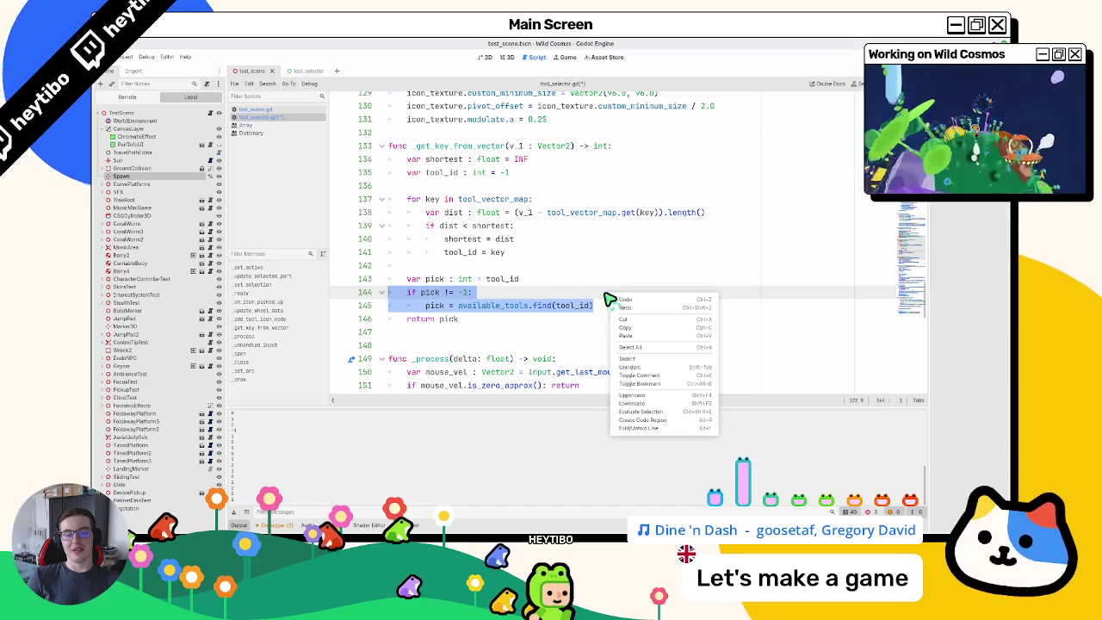
{"action": "key", "text": "Escape"}
{"action": "left_click", "coordinate": [435, 306]}
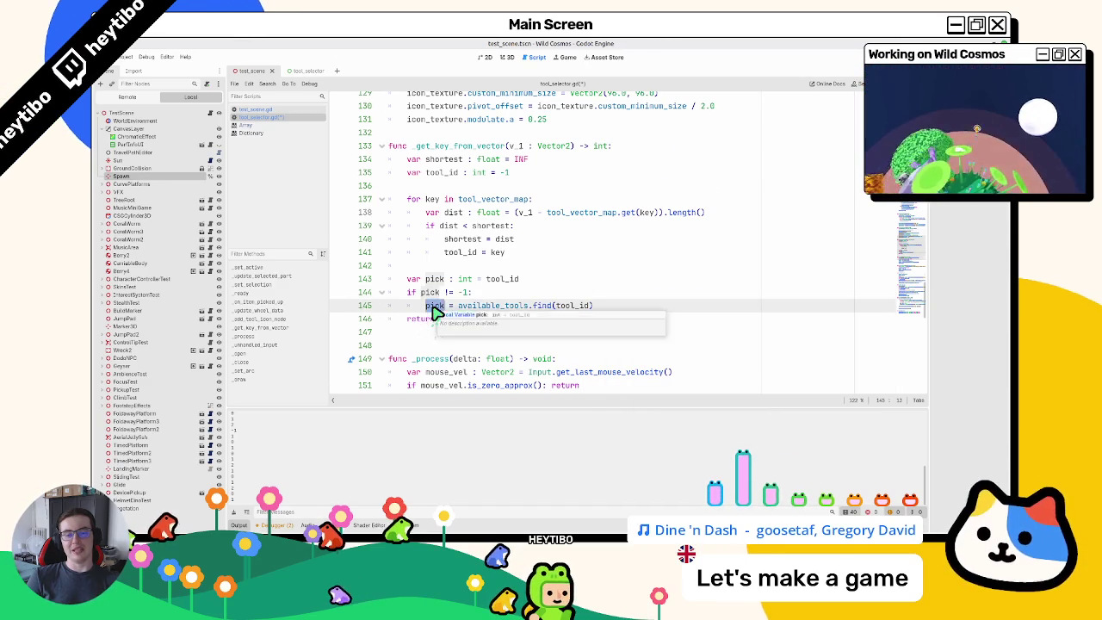
Step: Undo the last edit and return to the pick check in _get_key_from_vector
{"action": "scroll", "coordinate": [435, 312], "scroll_direction": "up", "scroll_amount": 10}
{"action": "scroll", "coordinate": [436, 312], "scroll_direction": "up", "scroll_amount": 4}
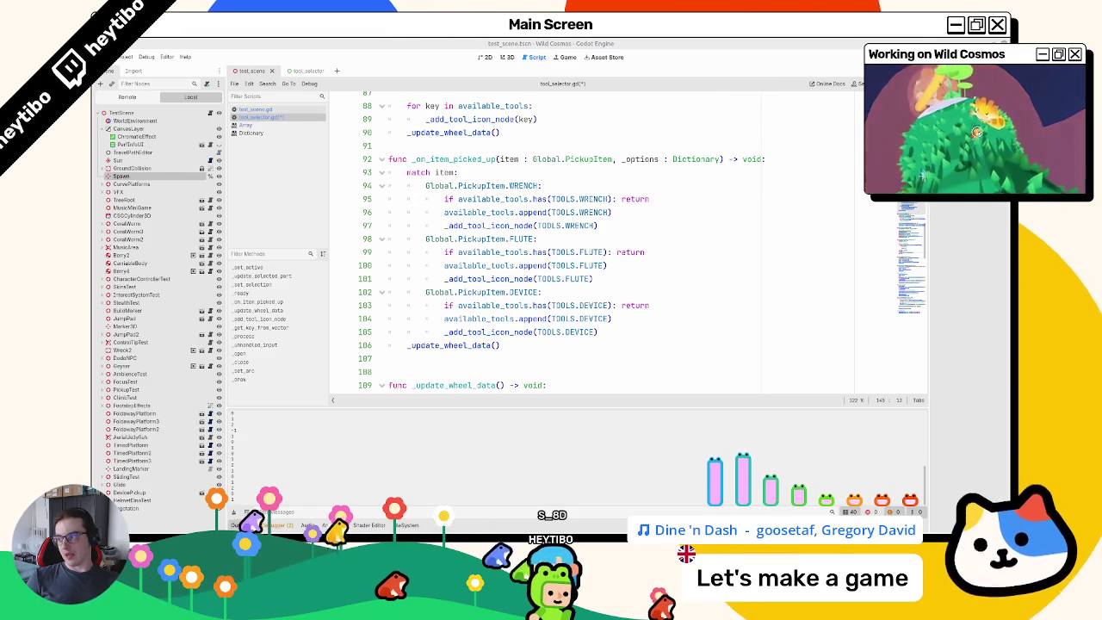
{"action": "scroll", "coordinate": [549, 250], "scroll_direction": "down", "scroll_amount": 3}
{"action": "scroll", "coordinate": [534, 258], "scroll_direction": "up", "scroll_amount": 3}
{"action": "left_click", "coordinate": [504, 266]}
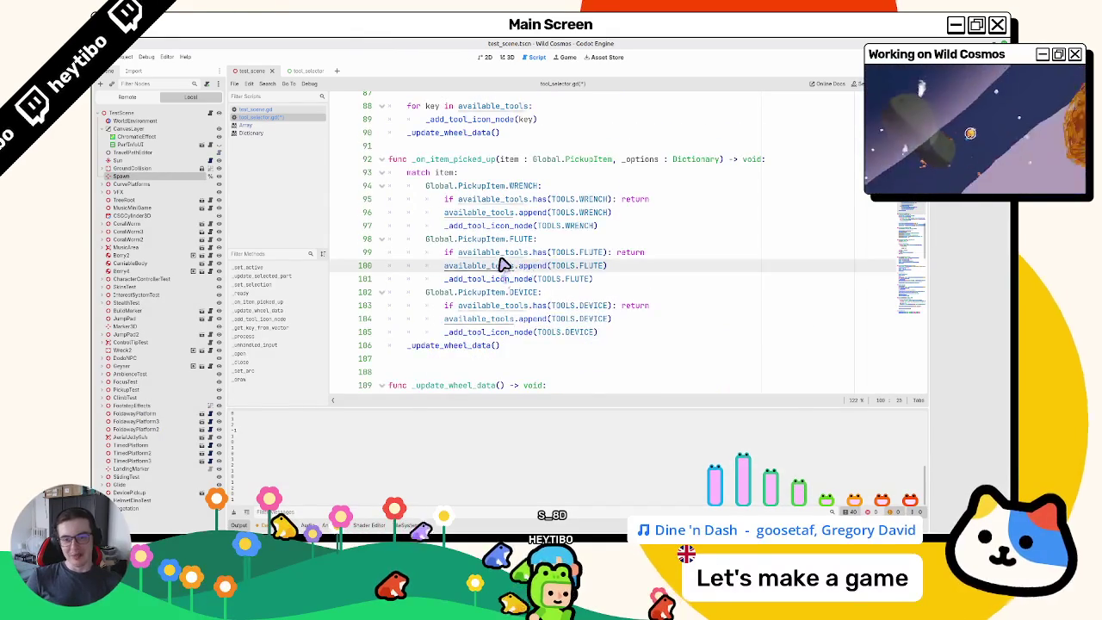
{"action": "key", "text": "ctrl+z"}
{"action": "scroll", "coordinate": [500, 258], "scroll_direction": "down", "scroll_amount": 4}
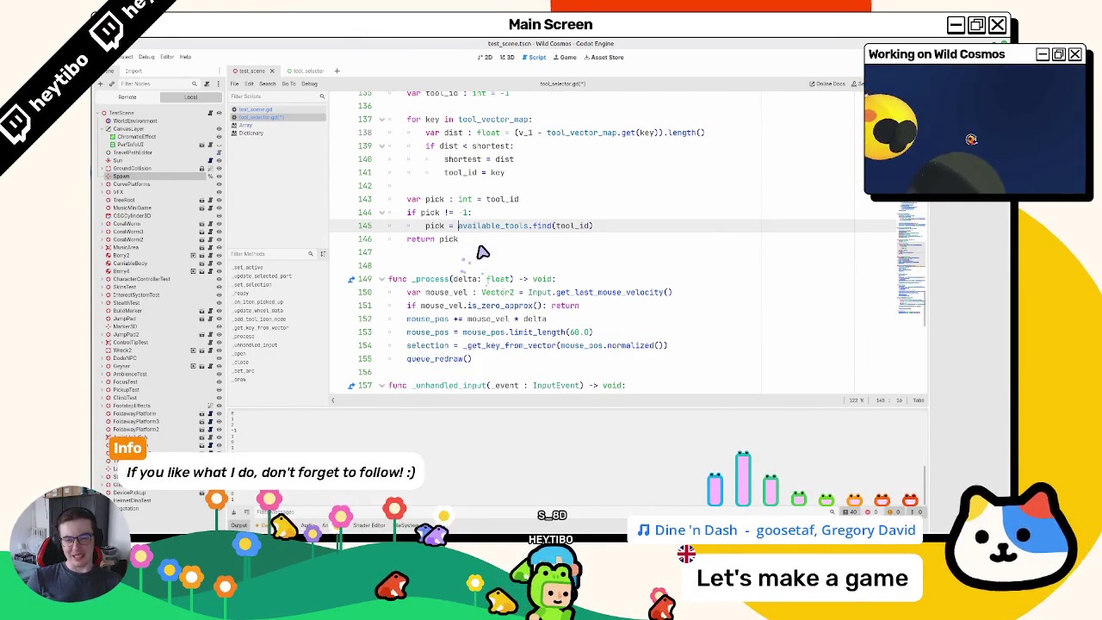
{"action": "scroll", "coordinate": [483, 284], "scroll_direction": "down", "scroll_amount": 5}
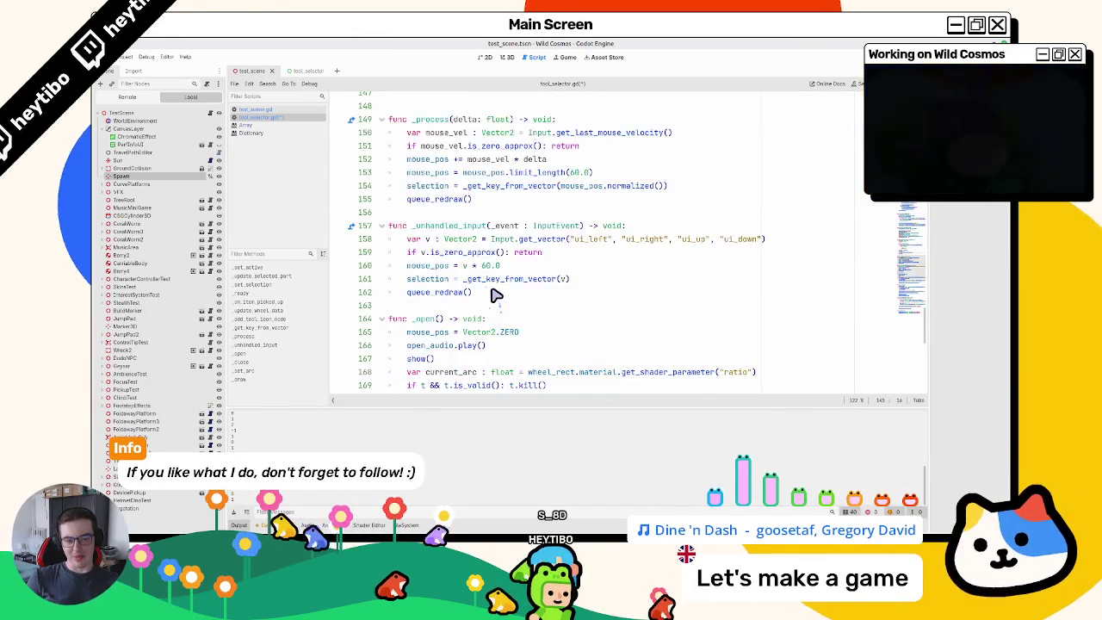
{"action": "scroll", "coordinate": [476, 303], "scroll_direction": "down", "scroll_amount": 3}
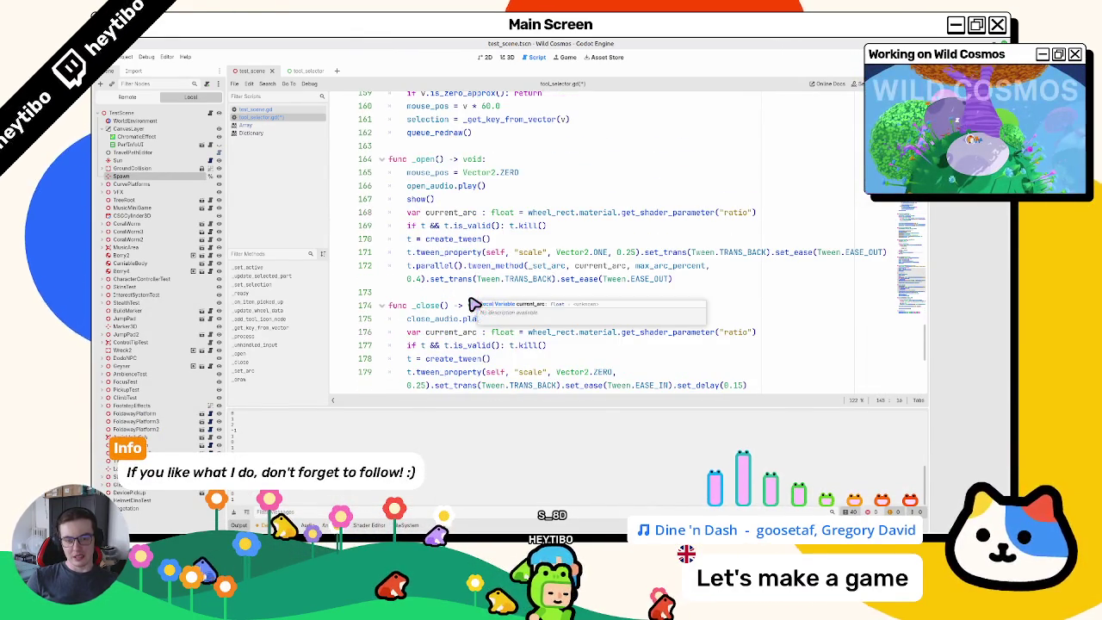
{"action": "scroll", "coordinate": [474, 306], "scroll_direction": "up", "scroll_amount": 10}
Step: Delete the pick != -1 lines 144–145 and run the game again
{"action": "left_click_drag", "start_coordinate": [455, 350], "coordinate": [456, 334]}
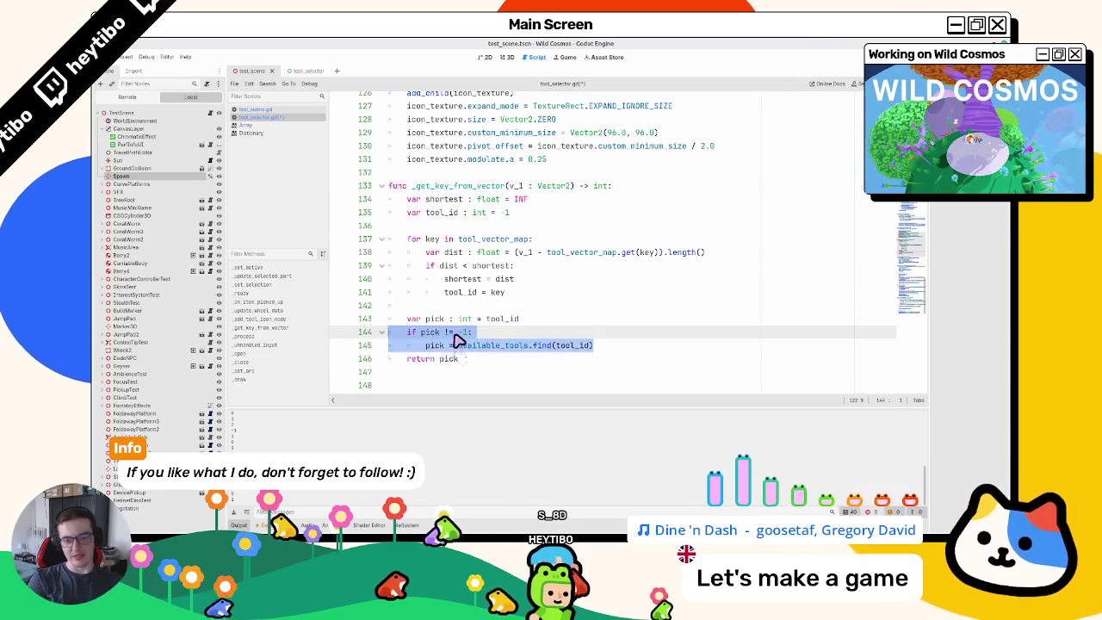
{"action": "key", "text": "BackSpace"}
{"action": "key", "text": "Return"}
{"action": "key", "text": "F6"}
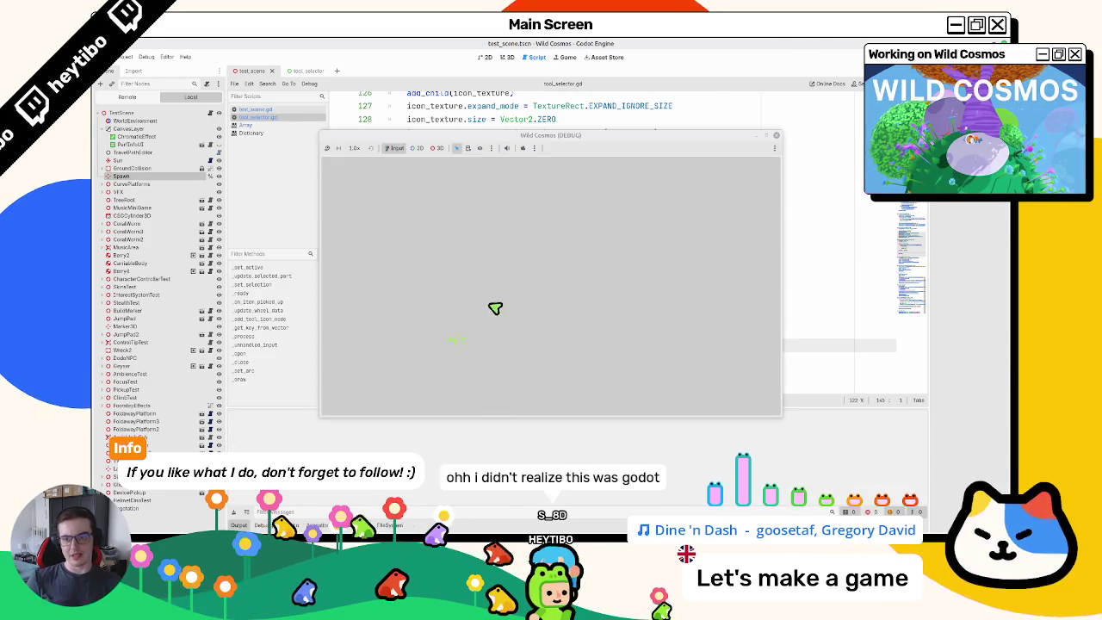